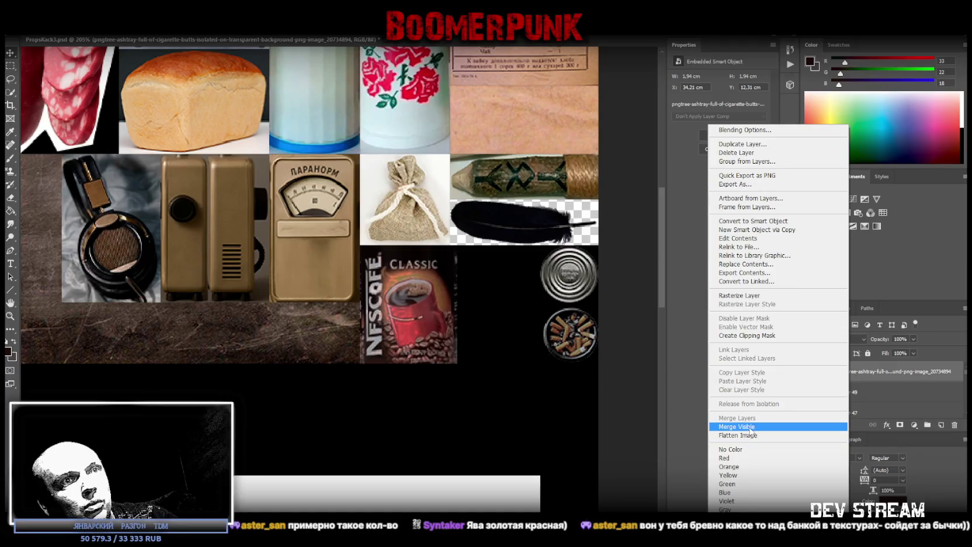
Rasterize the ashtray layer, overwrite PropsKack3.png as a PNG, and switch to Blockbench
click(760, 296)
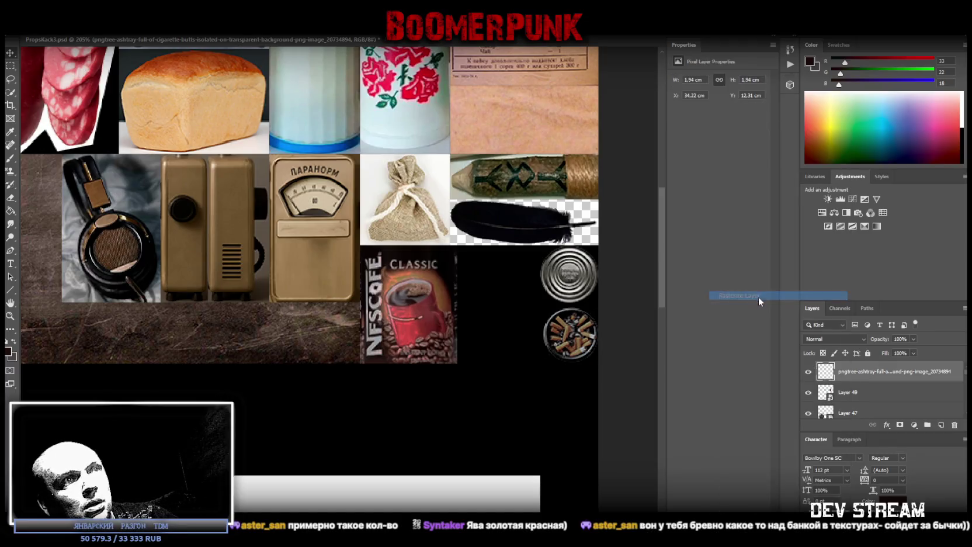
click(26, 29)
click(82, 119)
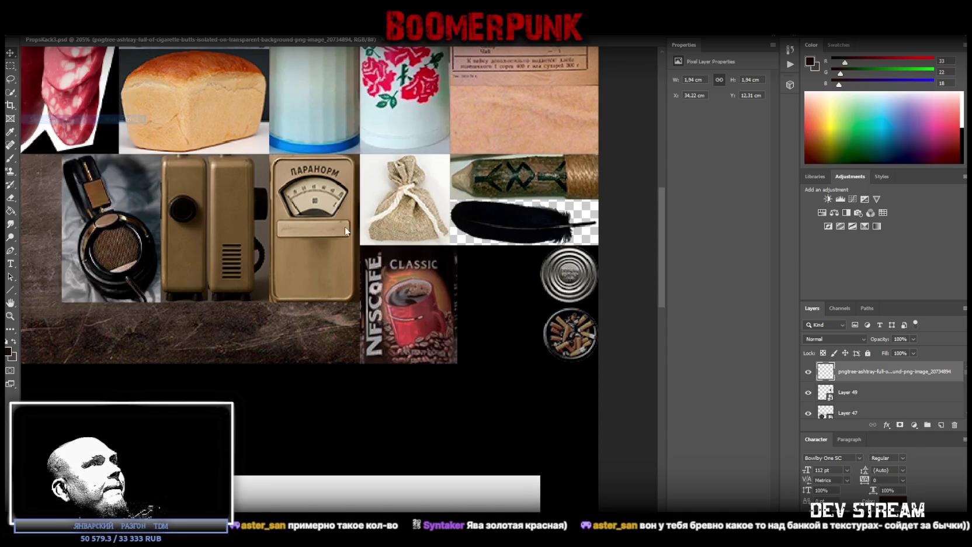
click(241, 330)
click(351, 469)
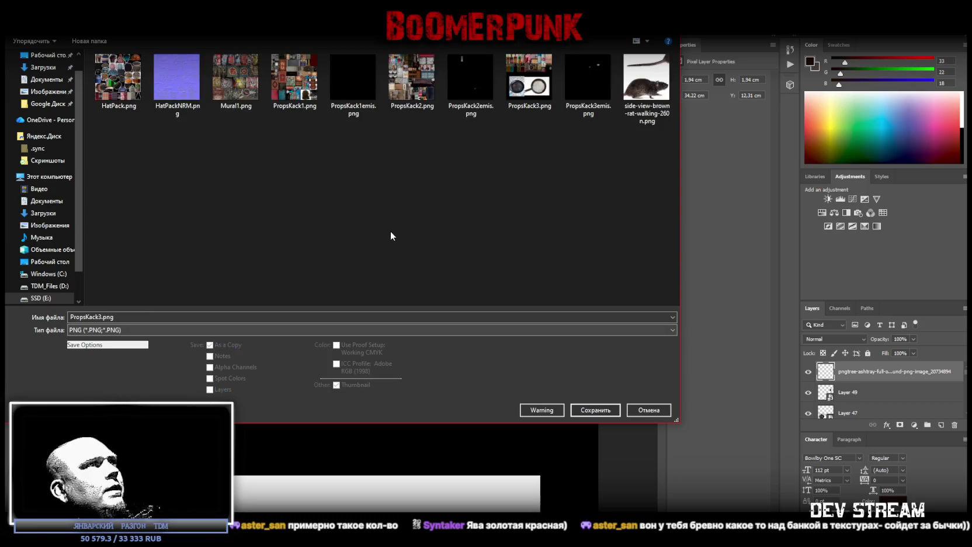
double_click(525, 75)
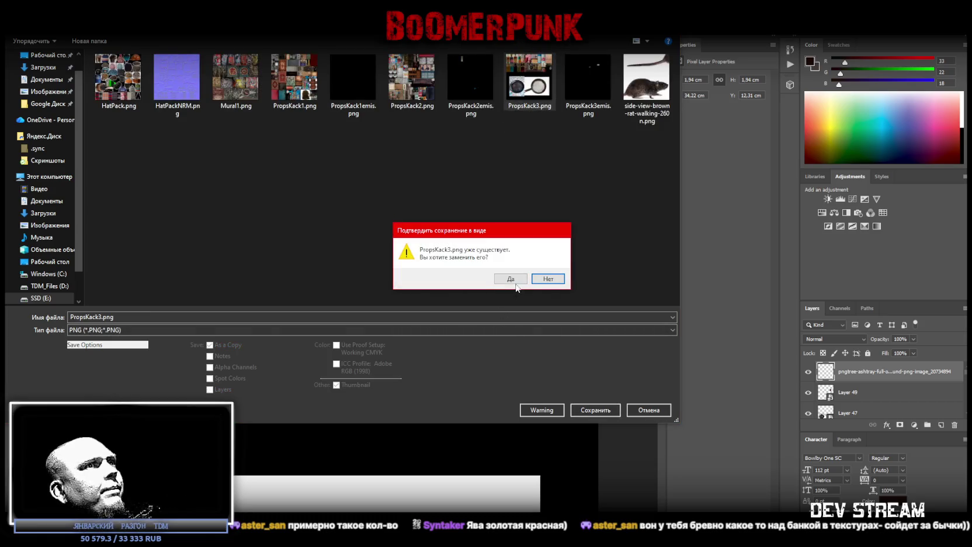
click(514, 282)
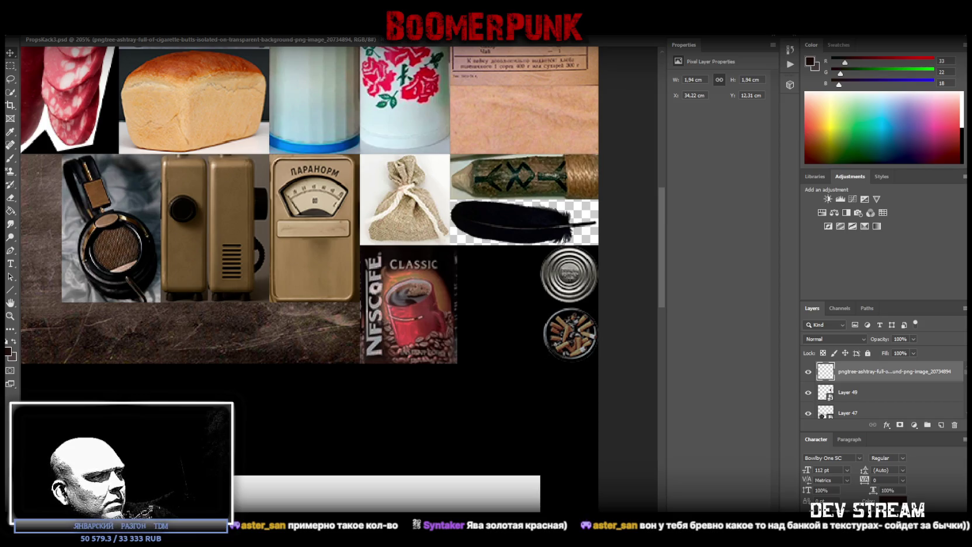
key(alt+Tab)
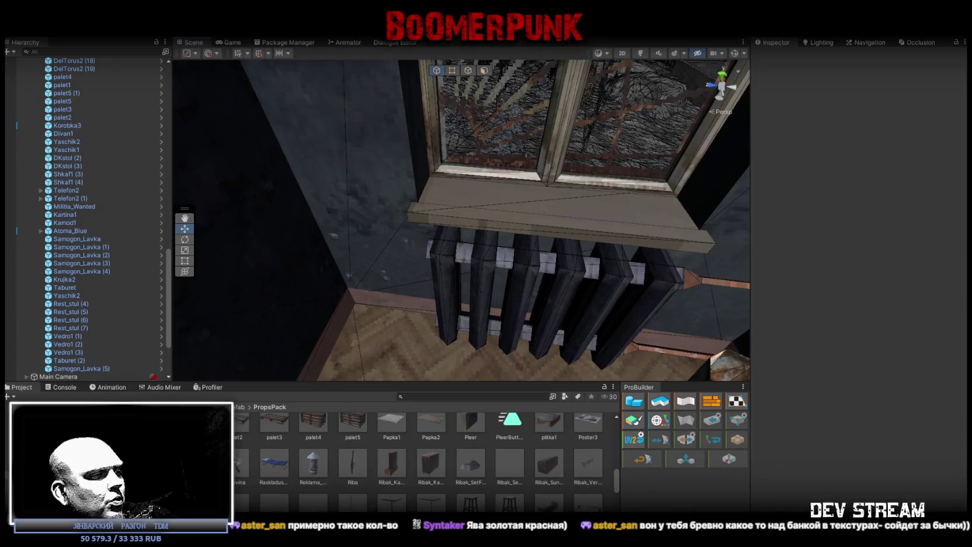
key(alt+Tab)
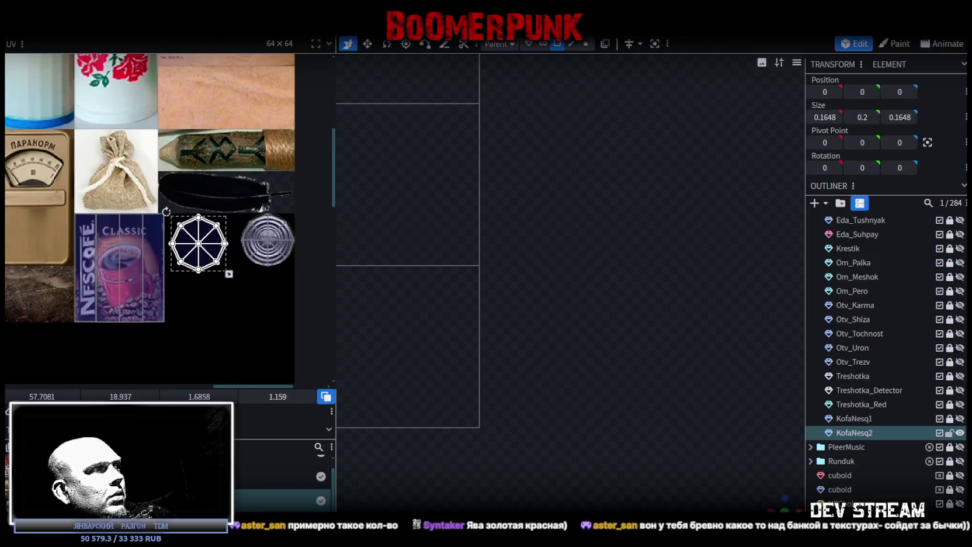
Zoom into the UV editor and select the can's octagonal faces
right_click(47, 151)
click(206, 354)
scroll(202, 286, up, 2)
scroll(203, 287, up, 3)
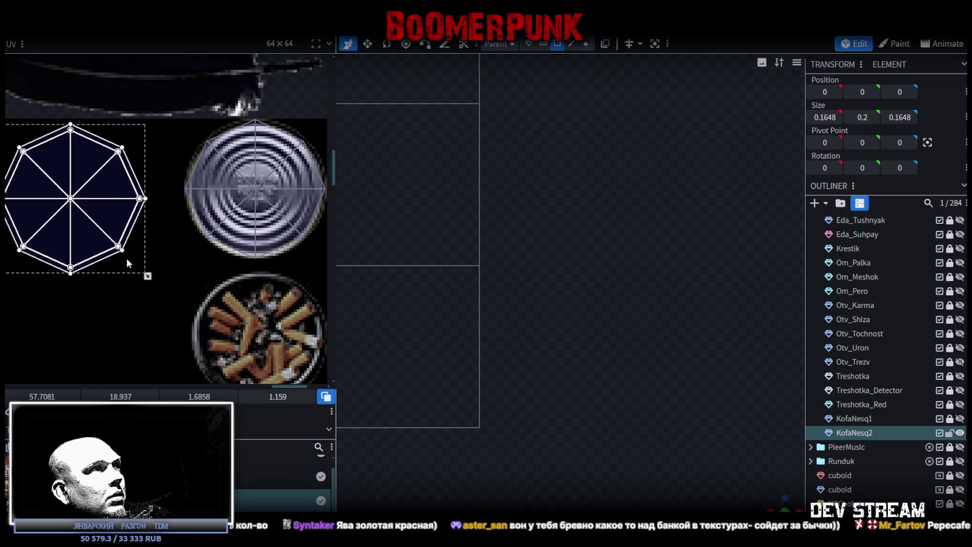
click(105, 255)
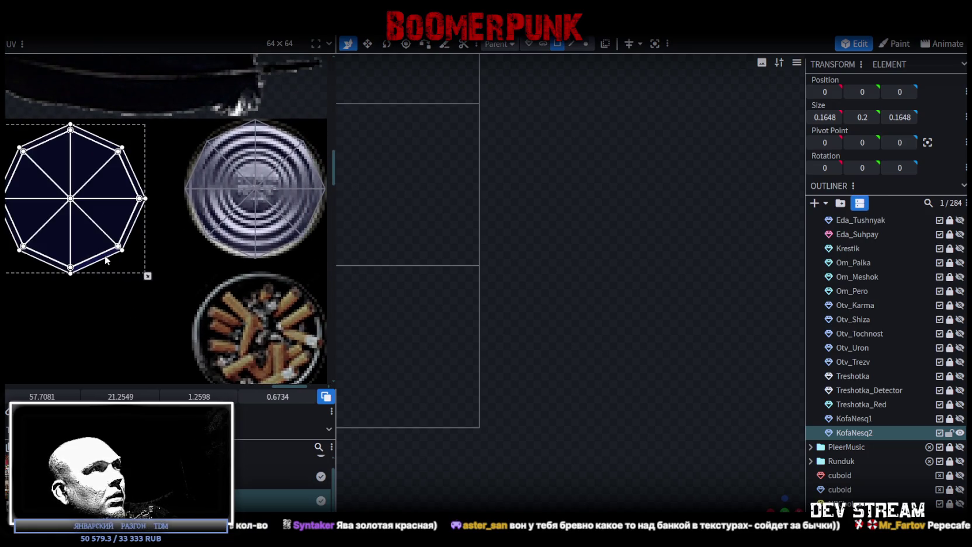
click(85, 222)
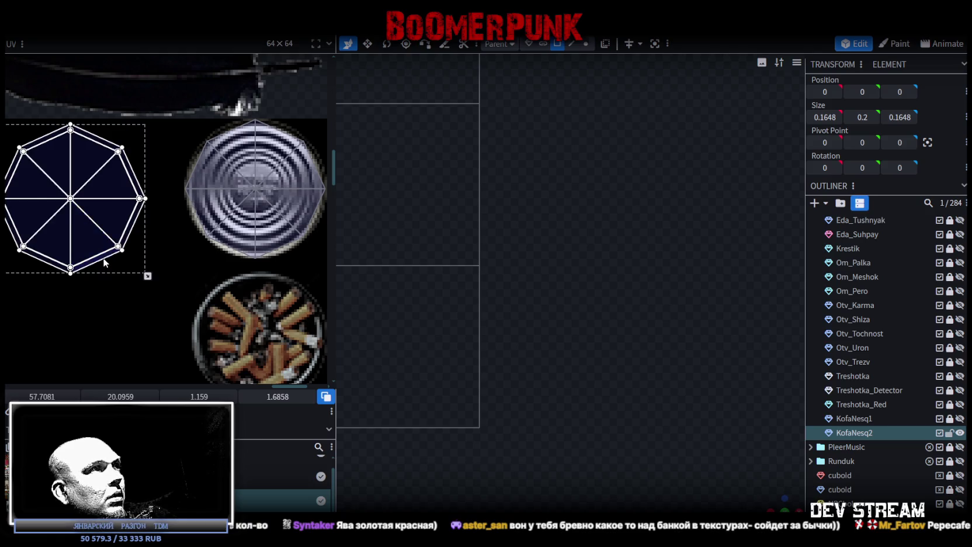
Frame the 3D view on the KofaNesq2 can and orbit to an angled perspective
scroll(104, 262, down, 3)
scroll(526, 394, down, 3)
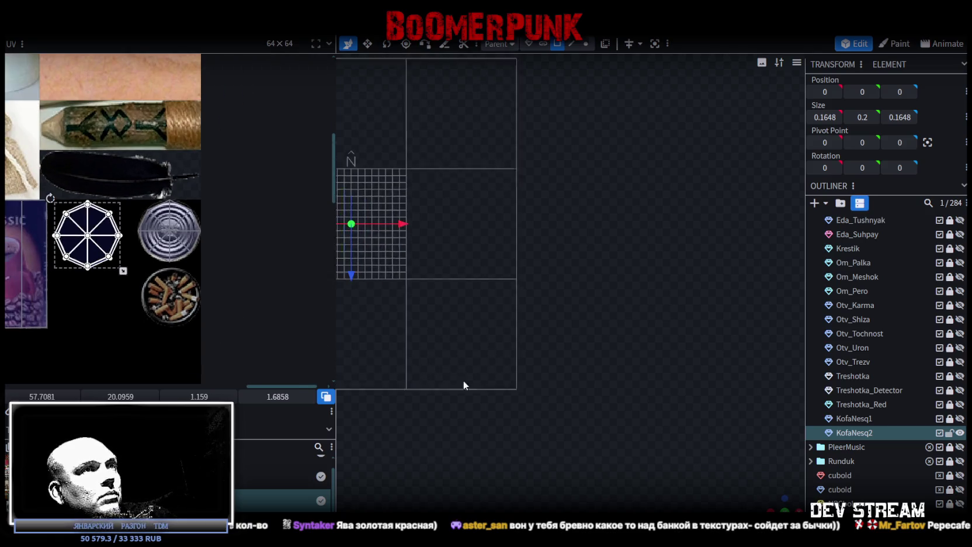
drag(443, 369, 614, 482)
scroll(515, 409, down, 2)
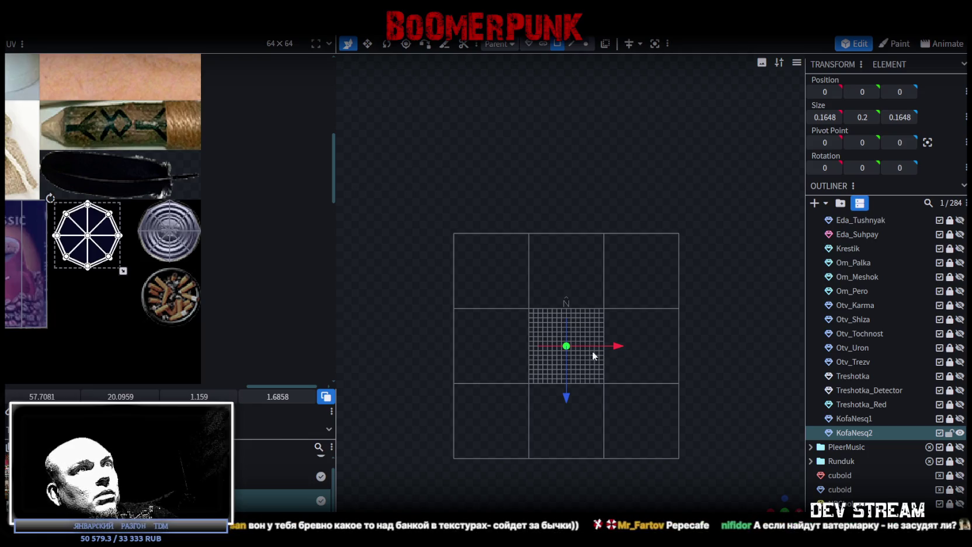
scroll(597, 348, down, 3)
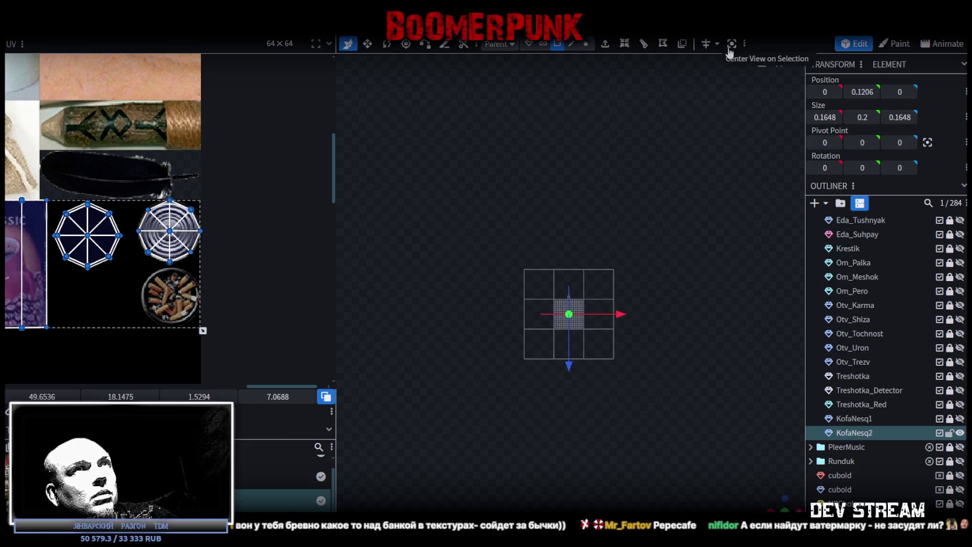
click(730, 48)
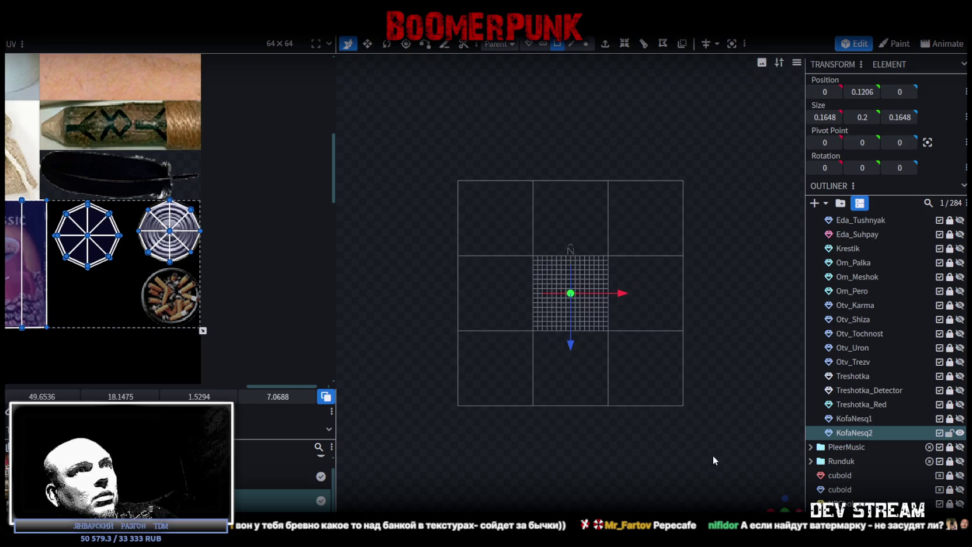
mouse_move(704, 446)
mouse_down()
mouse_move(689, 398)
mouse_move(644, 414)
mouse_move(618, 362)
mouse_up()
scroll(567, 314, up, 3)
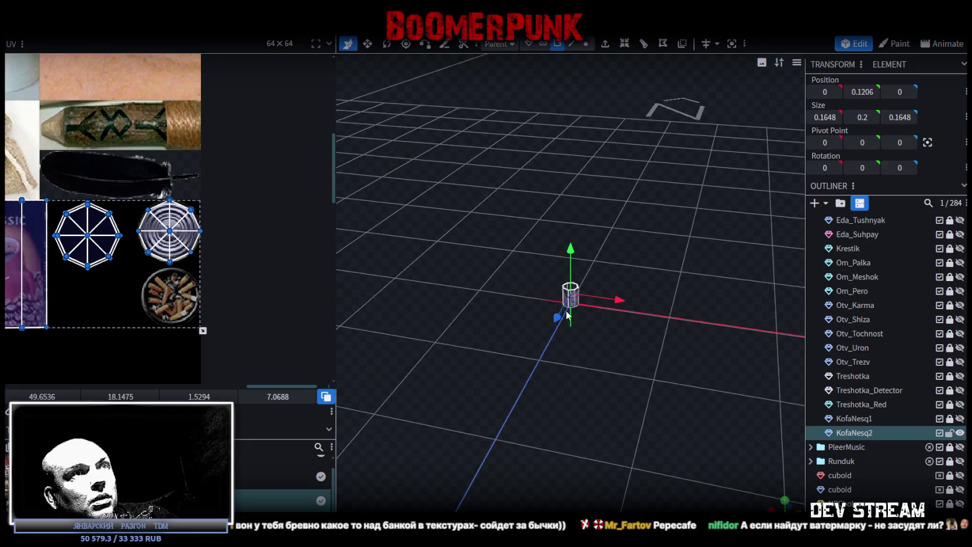
click(570, 307)
Box-select the can's top vertices in vertex mode, then return to face mode
click(732, 43)
scroll(610, 277, up, 4)
scroll(651, 204, down, 2)
mouse_move(651, 204)
mouse_down()
mouse_move(658, 176)
mouse_move(595, 173)
mouse_move(594, 222)
mouse_up()
key(4)
drag(474, 209, 593, 264)
key(2)
Fit the top octagon onto the can-lid image and mirror the bottom octagon's mapping
scroll(137, 197, up, 4)
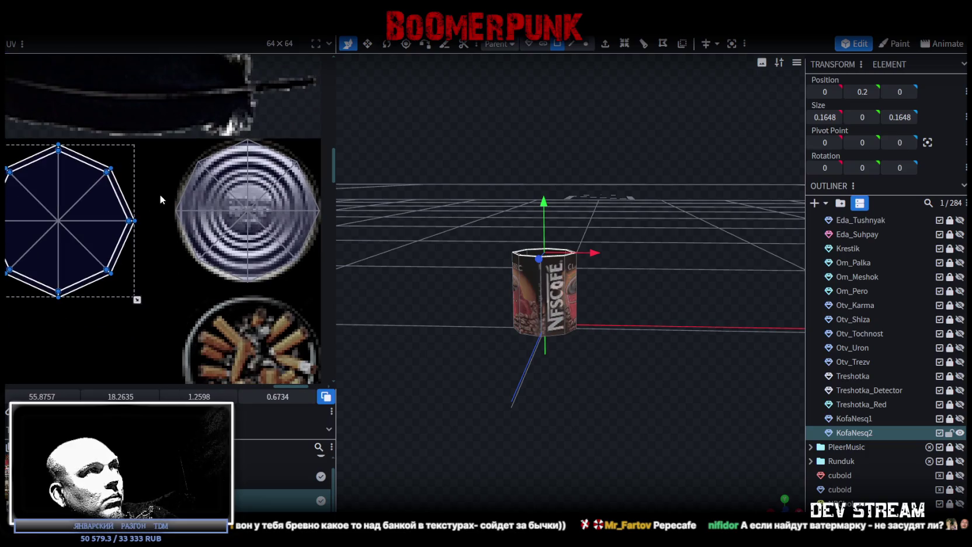
drag(124, 201, 314, 199)
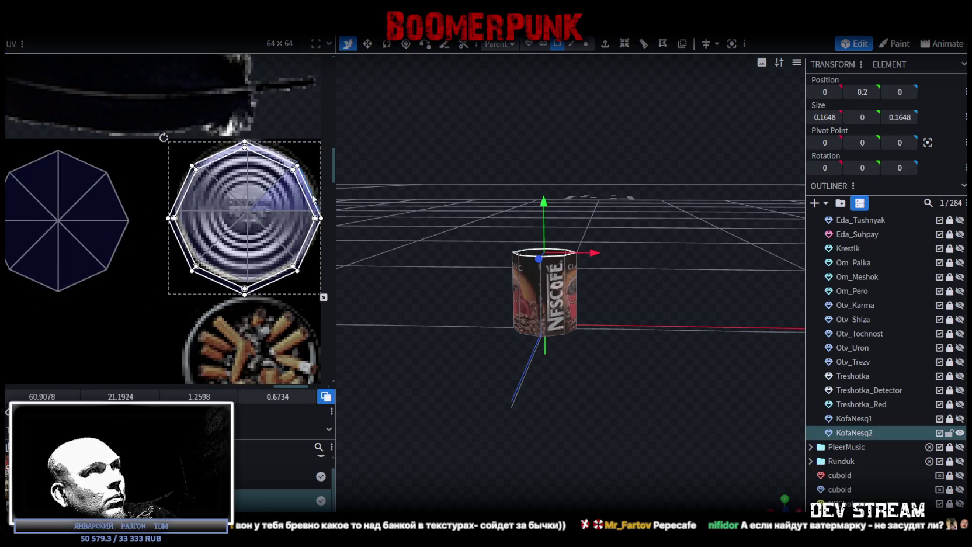
drag(323, 297, 310, 292)
click(261, 273)
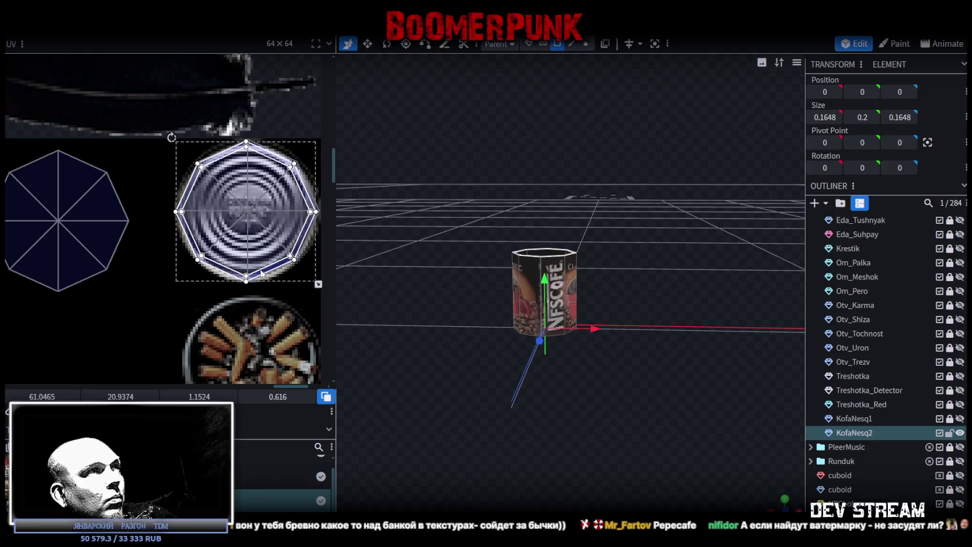
drag(263, 273, 264, 272)
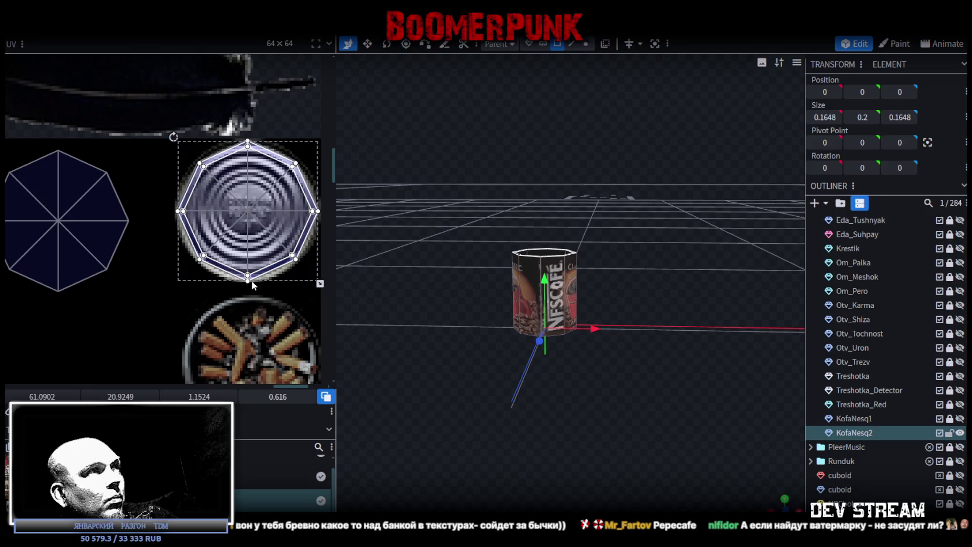
key(m)
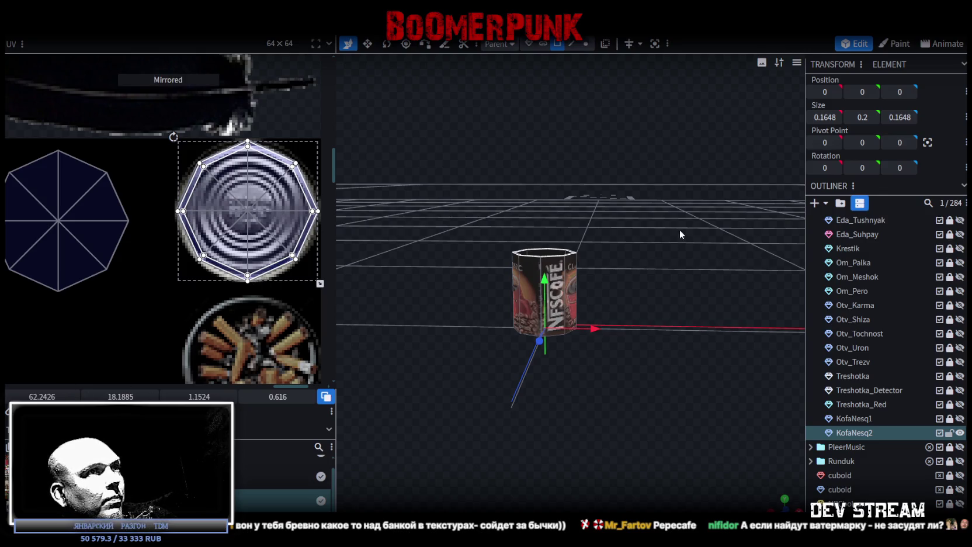
scroll(121, 255, down, 2)
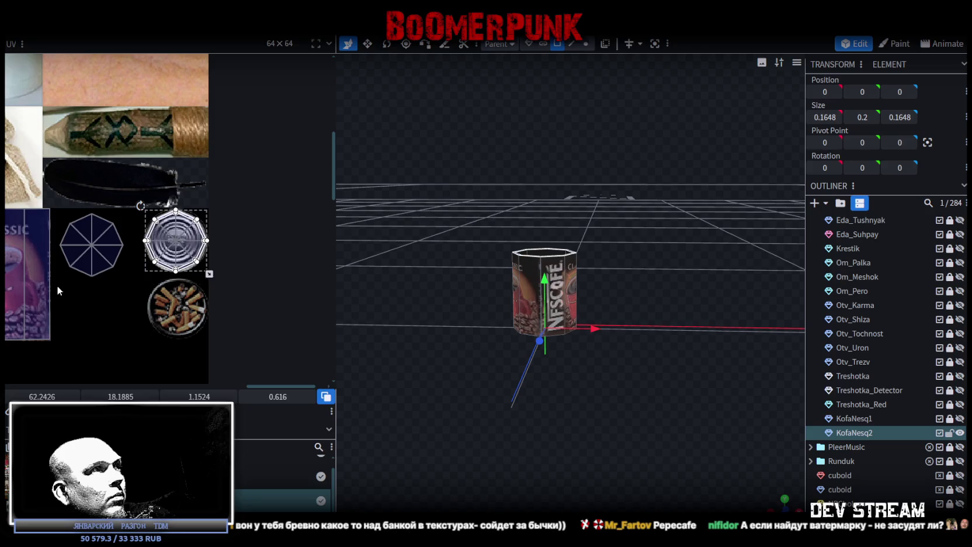
Move and resize the other octagon UV to cover the ashtray image
click(82, 257)
mouse_move(117, 239)
mouse_down()
mouse_move(203, 314)
mouse_move(194, 277)
mouse_up()
scroll(199, 316, up, 2)
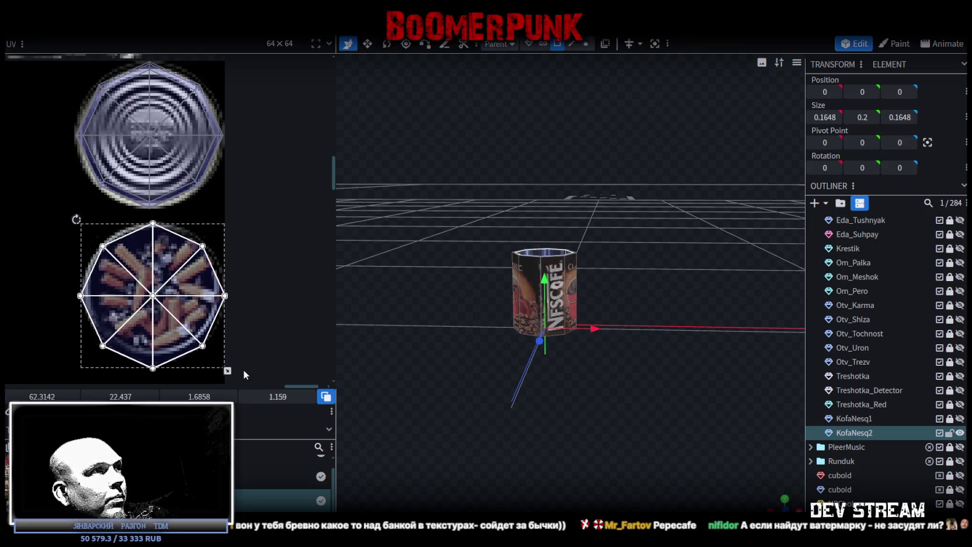
drag(227, 371, 224, 366)
drag(165, 311, 162, 314)
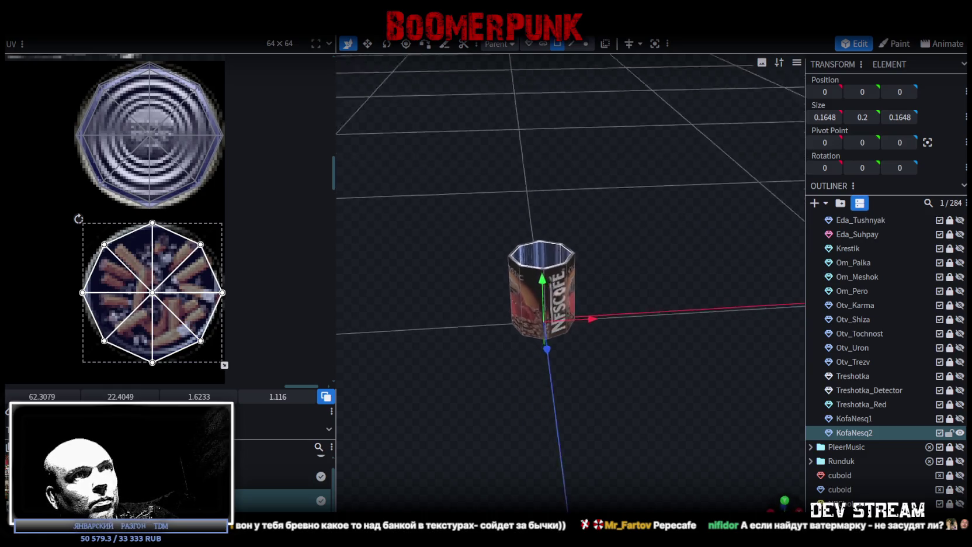
mouse_move(677, 424)
mouse_down()
mouse_move(698, 449)
mouse_move(670, 388)
mouse_move(678, 364)
mouse_move(708, 354)
mouse_move(696, 361)
mouse_up()
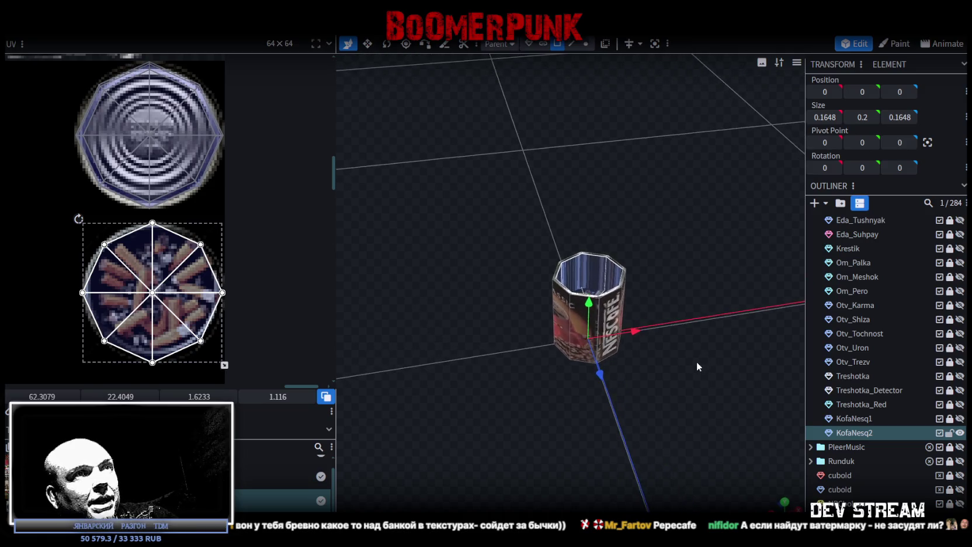
click(596, 271)
mouse_move(576, 271)
mouse_down()
mouse_move(651, 262)
mouse_move(601, 259)
mouse_move(615, 256)
mouse_up()
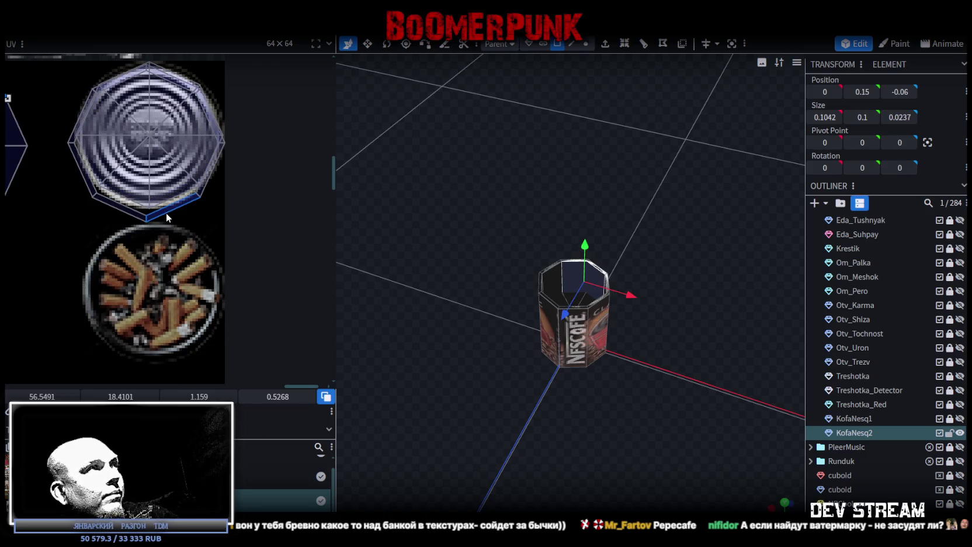
Orbit to a side view and box-select the can's vertices in vertex mode
drag(723, 334, 609, 95)
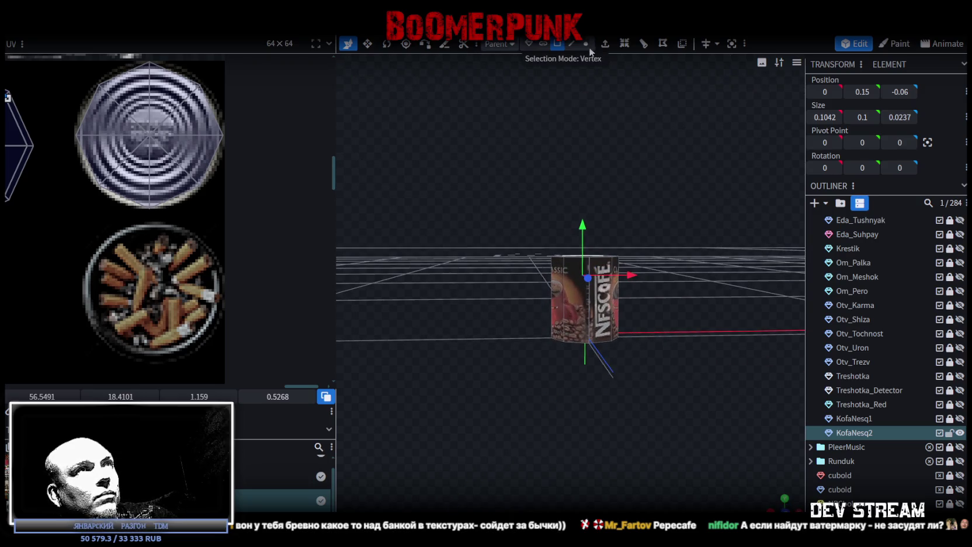
mouse_move(642, 245)
mouse_down()
mouse_move(665, 184)
mouse_move(645, 134)
mouse_up()
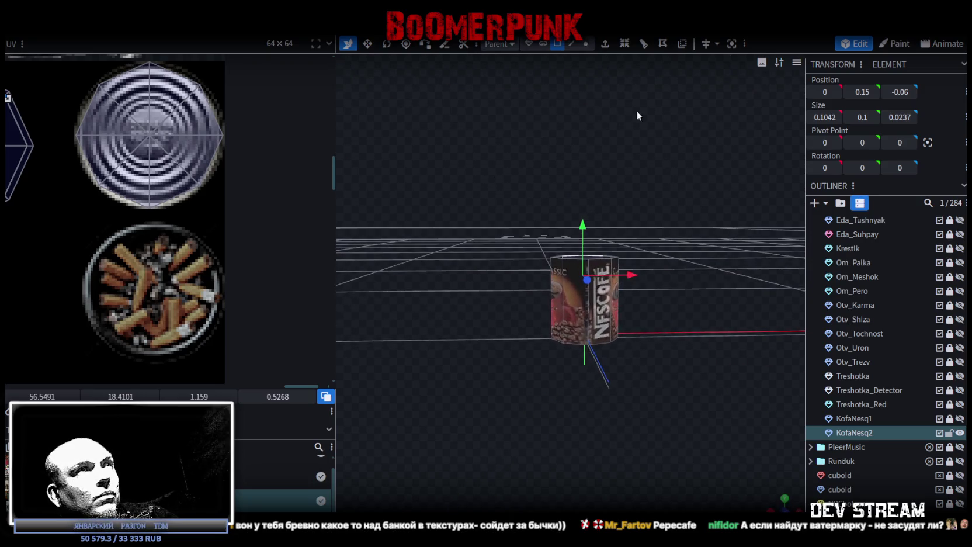
click(586, 44)
drag(555, 252, 687, 317)
mouse_move(686, 279)
mouse_down()
mouse_move(688, 360)
mouse_move(668, 362)
mouse_move(665, 334)
mouse_move(670, 374)
mouse_up()
Select the can's top face and move its octagon UV onto the metal lid image
click(556, 45)
click(602, 295)
mouse_move(568, 314)
mouse_down()
mouse_move(577, 303)
mouse_move(597, 319)
mouse_move(570, 328)
mouse_up()
mouse_move(25, 169)
mouse_down()
mouse_move(207, 172)
mouse_move(236, 222)
mouse_move(216, 222)
mouse_move(225, 206)
mouse_move(169, 200)
mouse_up()
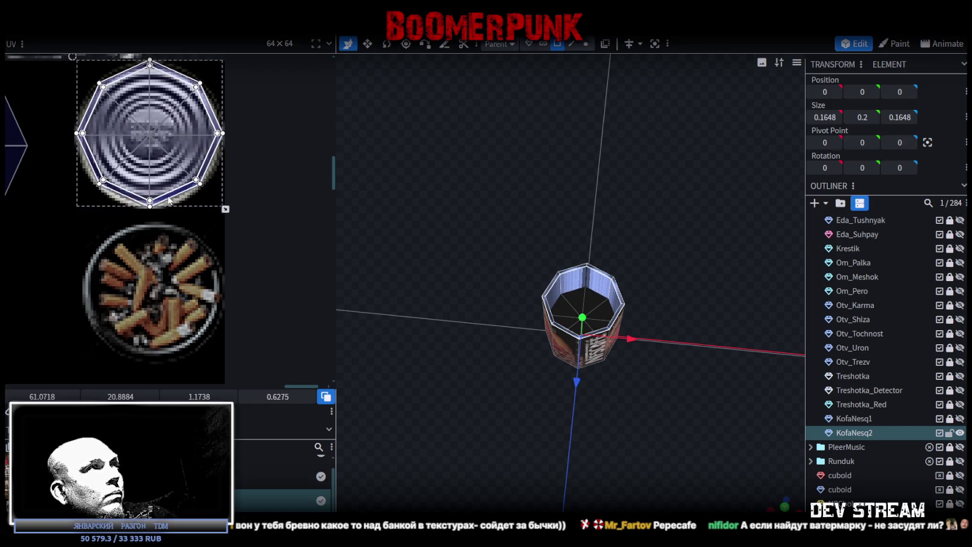
Move the left octagon onto the ashtray image and tighten the bottom face mapping
scroll(120, 203, down, 3)
scroll(205, 196, down, 2)
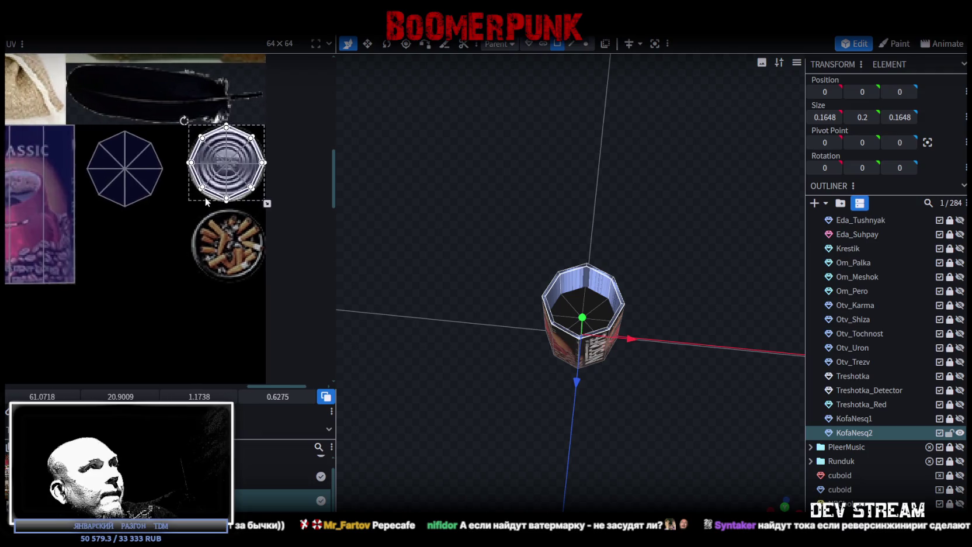
scroll(204, 197, up, 4)
click(50, 220)
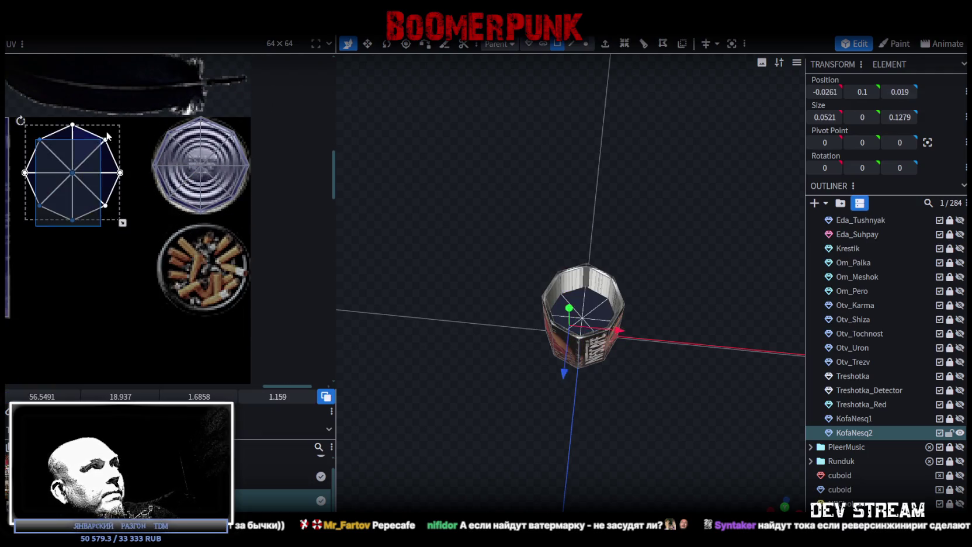
drag(50, 220, 181, 318)
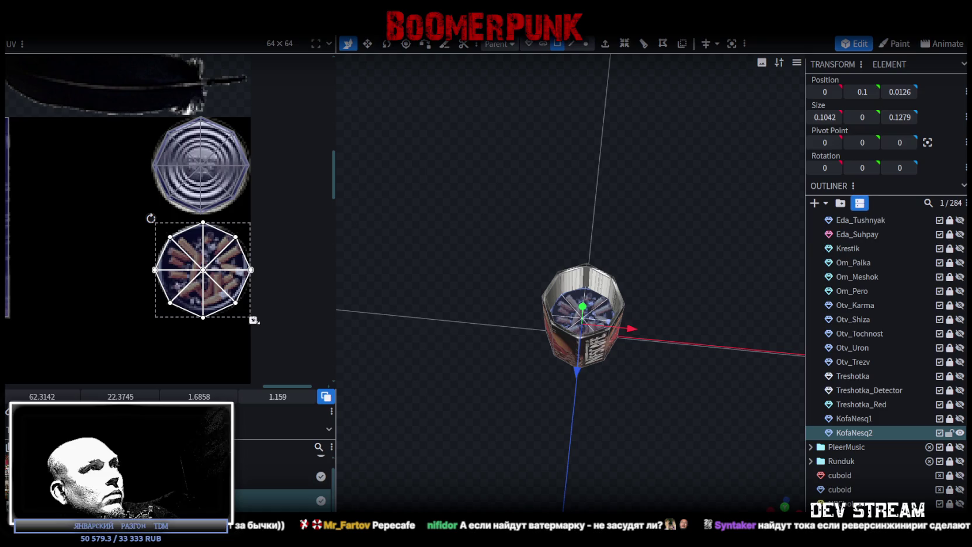
drag(254, 320, 253, 313)
click(232, 281)
drag(232, 281, 228, 281)
Orbit to the can's underside and reselect the can model
mouse_move(696, 356)
mouse_down()
mouse_move(721, 361)
mouse_move(732, 349)
mouse_move(630, 282)
mouse_up()
scroll(831, 439, down, 3)
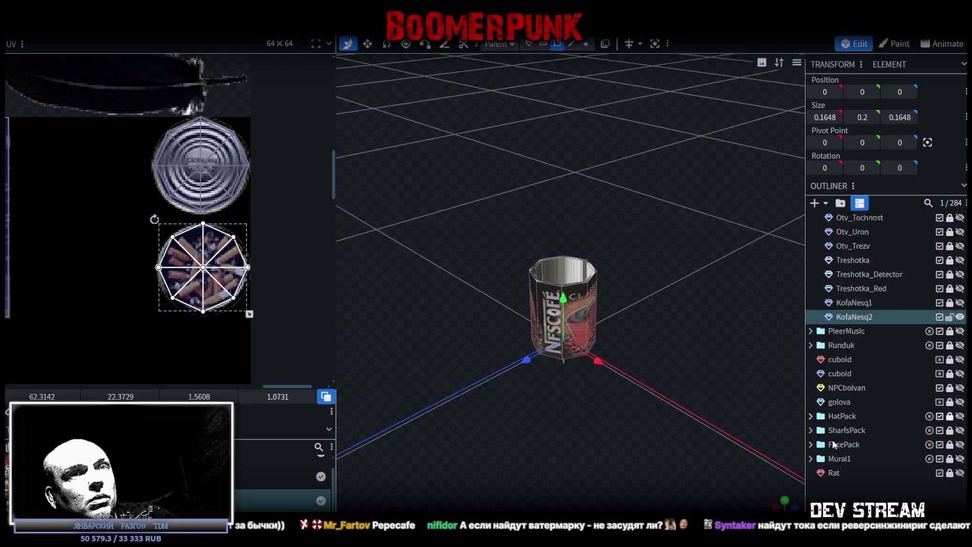
scroll(831, 439, down, 2)
click(767, 376)
mouse_move(767, 377)
mouse_down()
mouse_move(565, 339)
mouse_move(470, 356)
mouse_move(640, 317)
mouse_move(680, 321)
mouse_move(620, 298)
mouse_up()
click(549, 275)
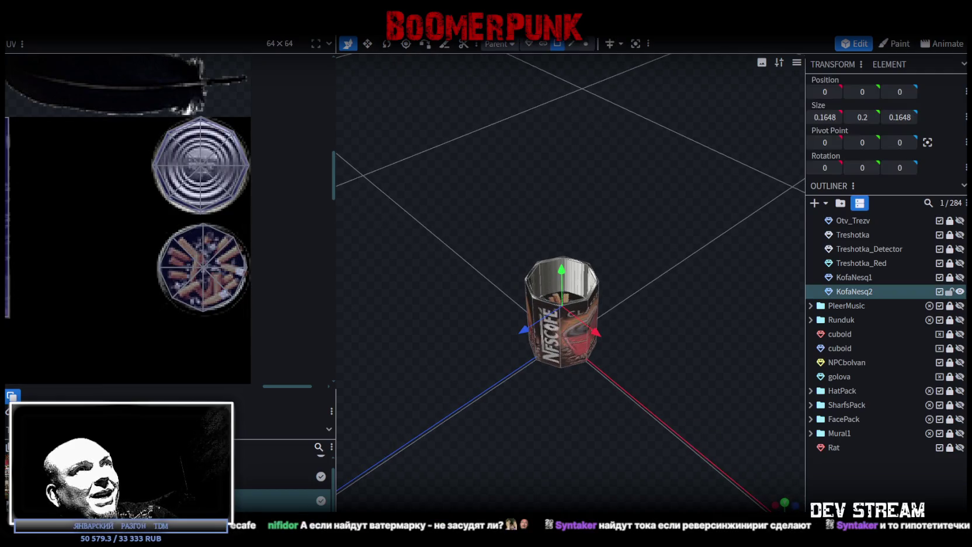
Select all of the can's rim faces together
click(545, 270)
shift+click(537, 285)
mouse_move(536, 284)
mouse_down()
mouse_move(750, 239)
mouse_move(724, 251)
mouse_move(605, 230)
mouse_move(681, 370)
mouse_move(777, 500)
mouse_up()
shift+click(604, 266)
shift+click(617, 266)
shift+click(587, 243)
shift+click(572, 245)
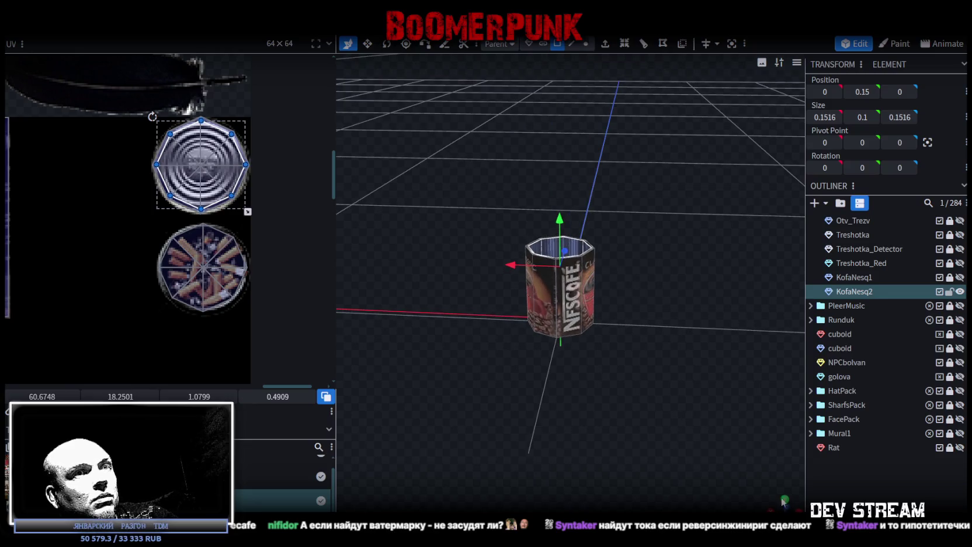
click(784, 499)
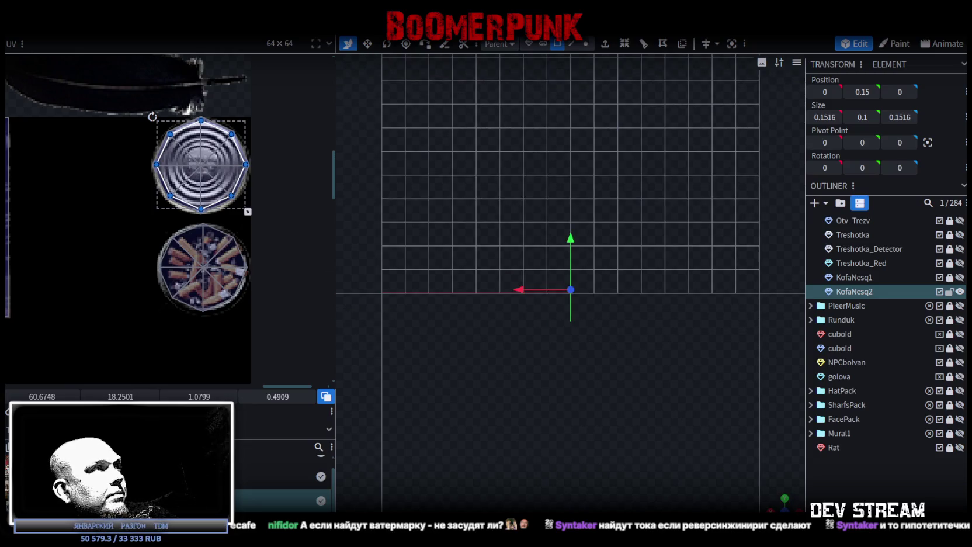
Place the rim mapping on the silver tin image, rotate it 90° right, and shrink it to a narrow strip
scroll(94, 231, down, 5)
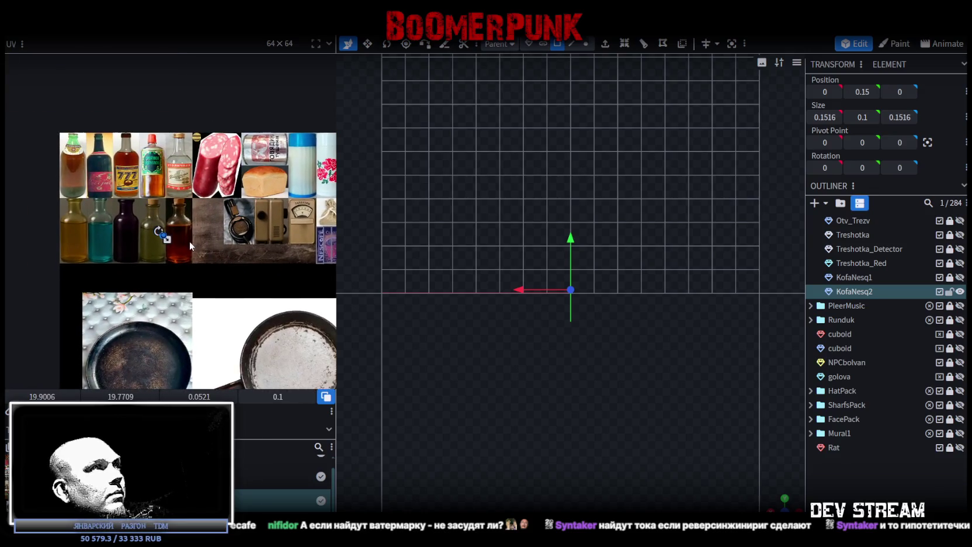
scroll(189, 241, up, 2)
drag(159, 239, 178, 252)
mouse_move(257, 286)
mouse_down()
mouse_move(148, 341)
mouse_move(194, 335)
mouse_up()
drag(94, 287, 219, 178)
scroll(196, 155, up, 3)
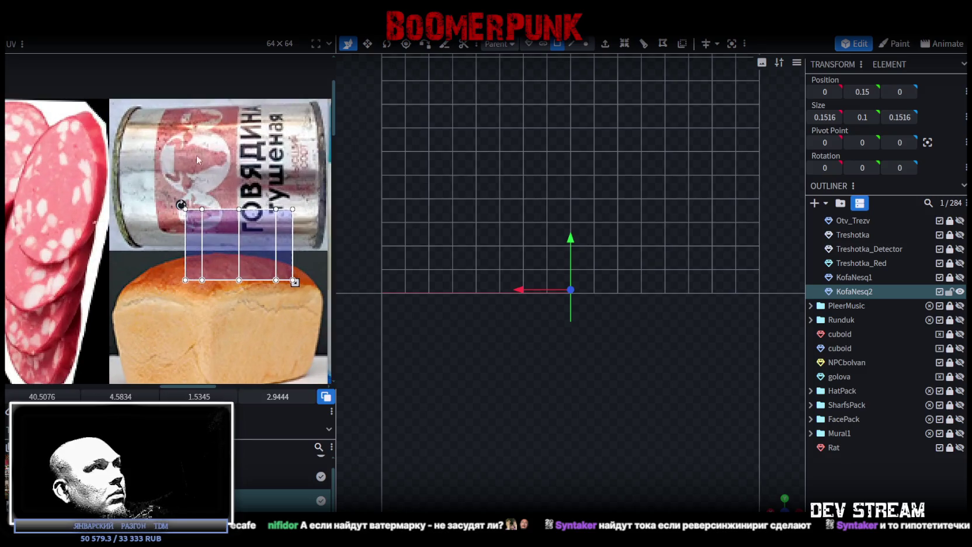
right_click(260, 257)
click(280, 437)
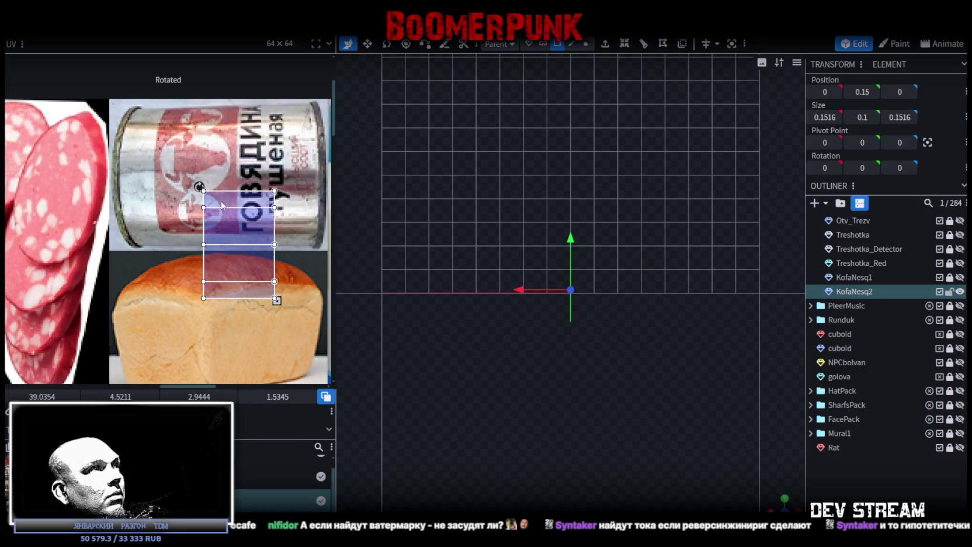
drag(231, 225, 156, 162)
drag(201, 239, 148, 200)
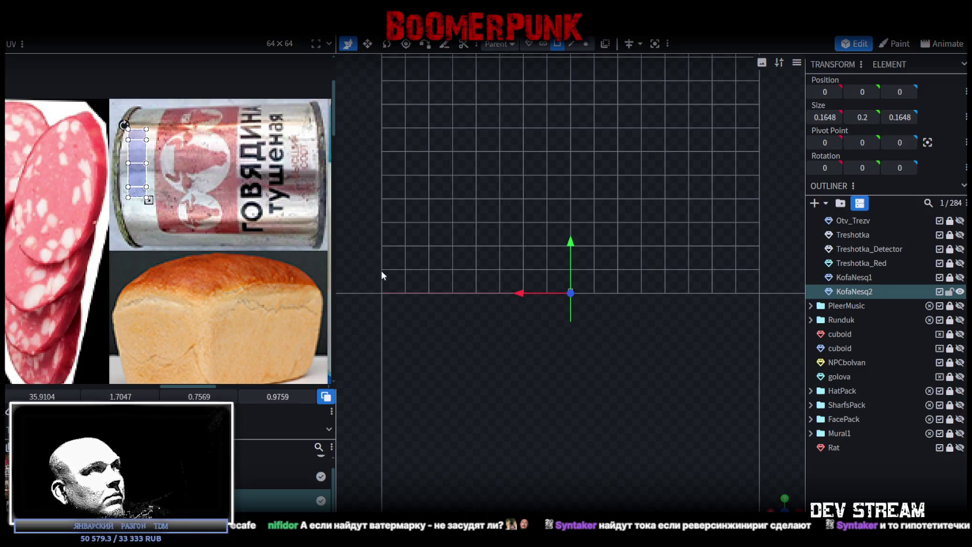
Orbit back to a perspective view of the textured can
scroll(166, 172, down, 4)
scroll(725, 457, up, 5)
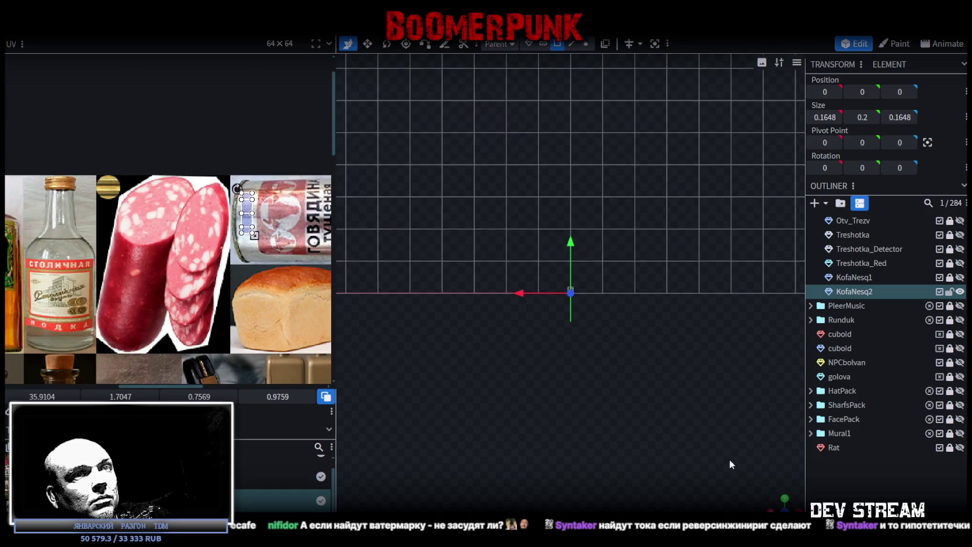
scroll(760, 466, up, 2)
mouse_move(756, 462)
mouse_down()
mouse_move(632, 352)
mouse_move(644, 343)
mouse_move(623, 383)
mouse_move(645, 378)
mouse_move(736, 406)
mouse_move(646, 434)
mouse_move(671, 451)
mouse_move(727, 405)
mouse_up()
click(614, 382)
scroll(638, 368, up, 3)
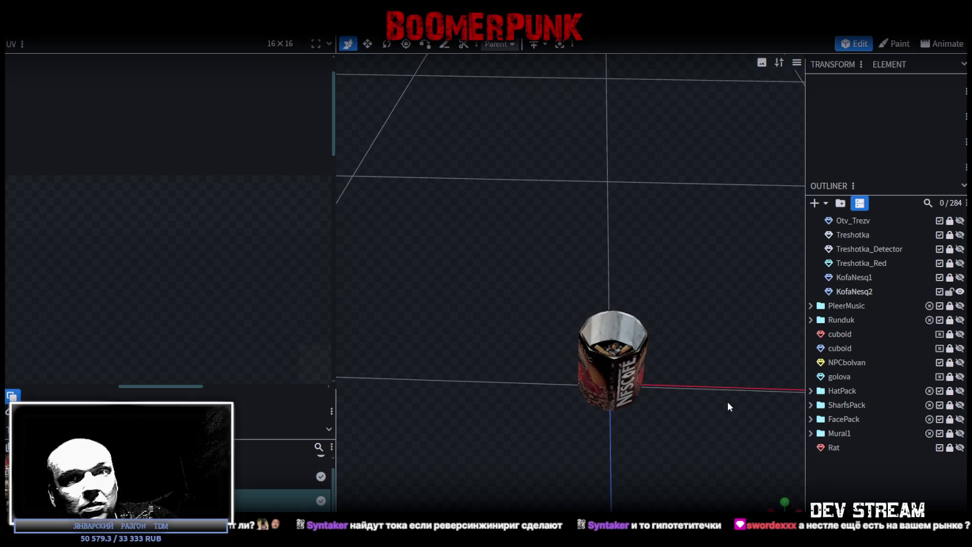
Orbit above the can, save PropsPack1.bbmodel with Ctrl+S, and go to Photoshop
mouse_move(727, 400)
mouse_down()
mouse_move(625, 392)
mouse_move(581, 404)
mouse_move(606, 386)
mouse_move(592, 388)
mouse_move(570, 437)
mouse_move(584, 423)
mouse_move(579, 411)
mouse_move(586, 427)
mouse_up()
key(ctrl+s)
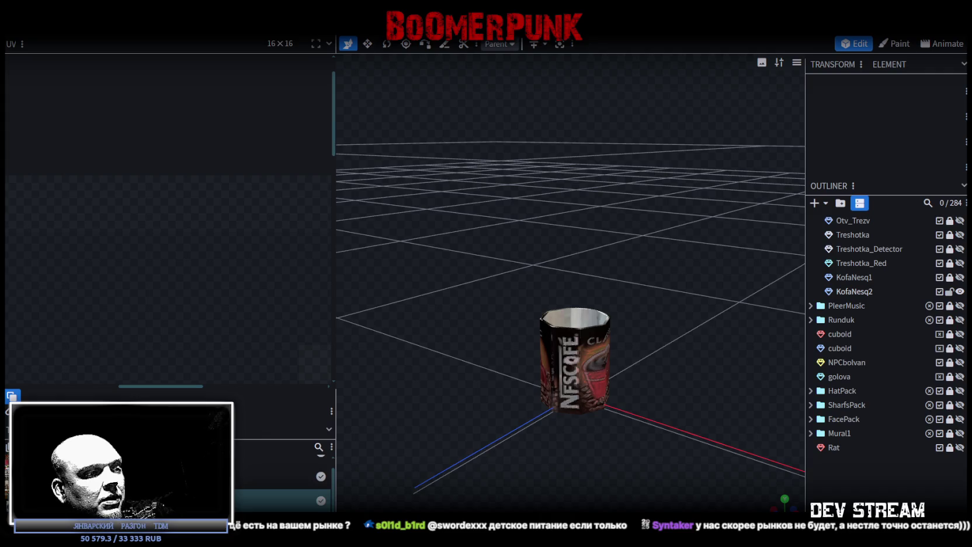
key(alt+Tab)
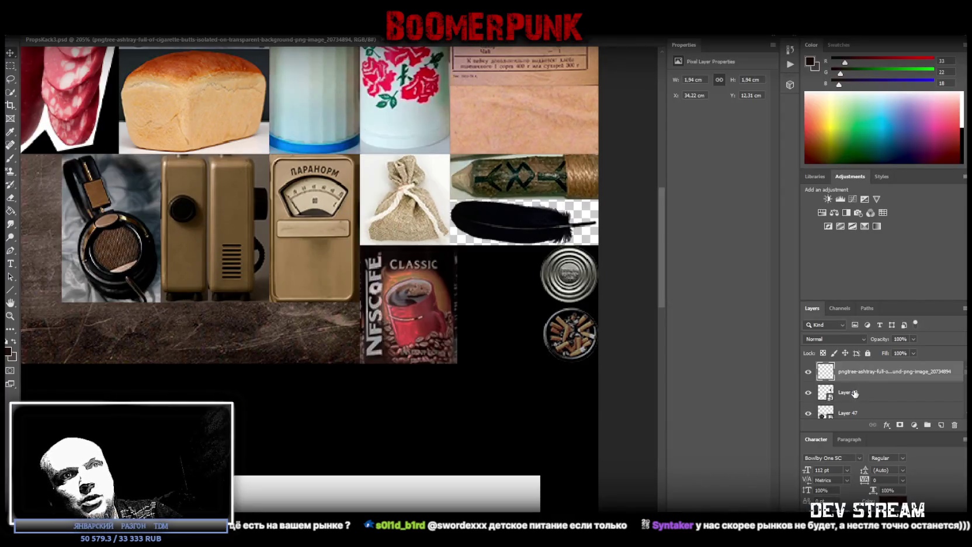
Convert the ashtray layer into a smart object
right_click(855, 394)
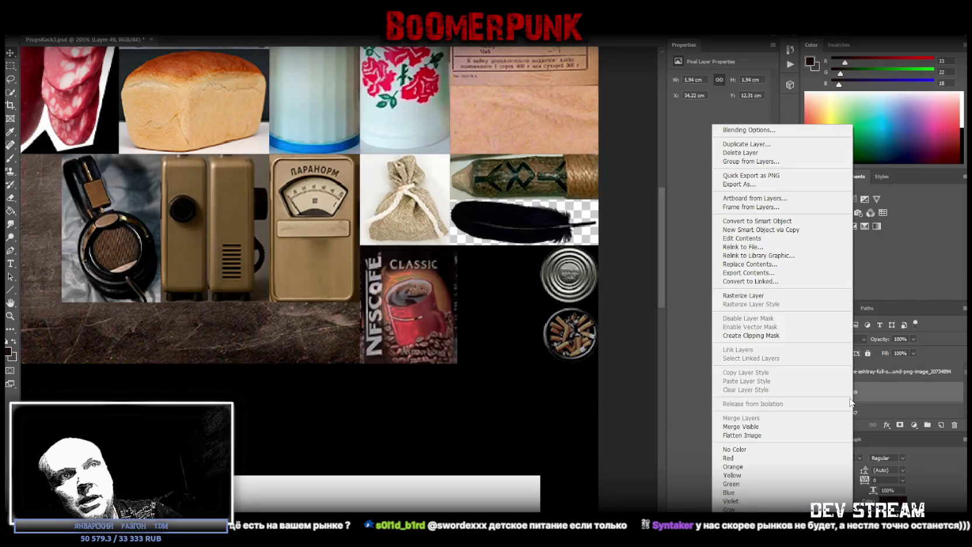
click(744, 295)
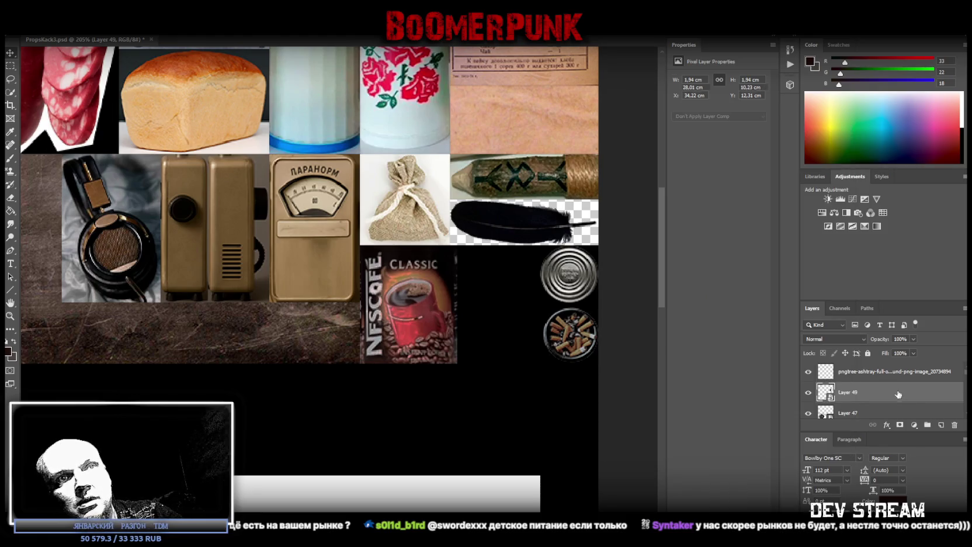
right_click(869, 371)
click(865, 366)
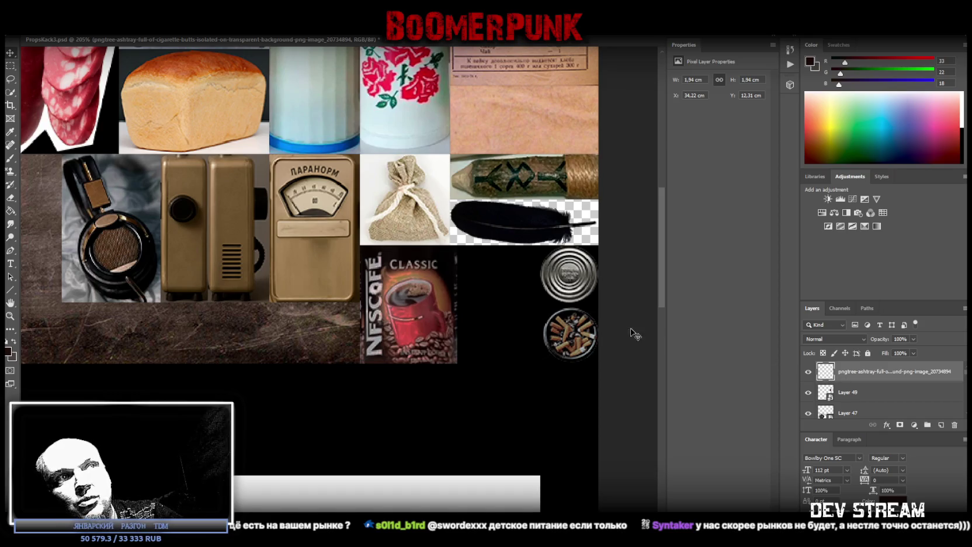
right_click(851, 377)
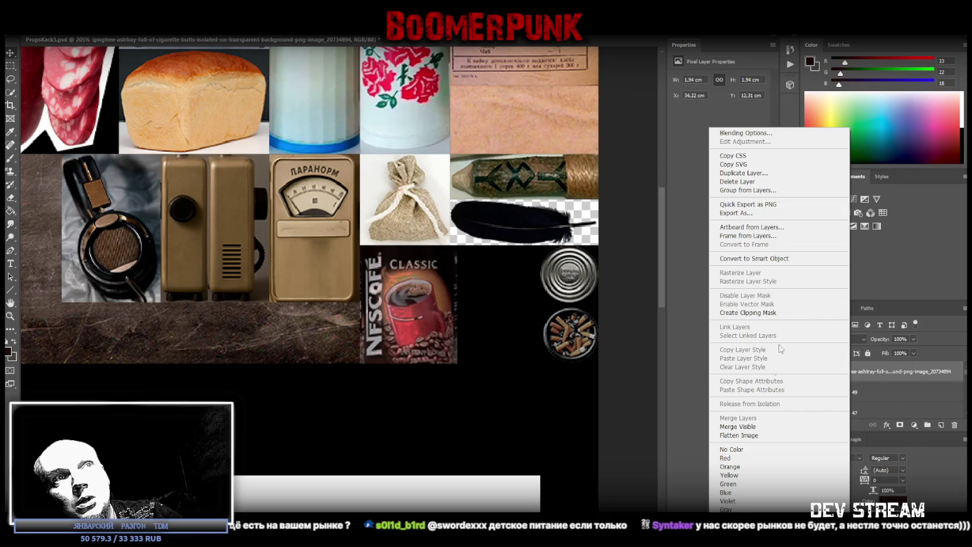
click(756, 258)
Try a free transform on the ashtray, undo the enlargement, and save the atlas
scroll(540, 378, down, 2)
key(ctrl+t)
drag(542, 285, 72, 266)
key(ctrl+z)
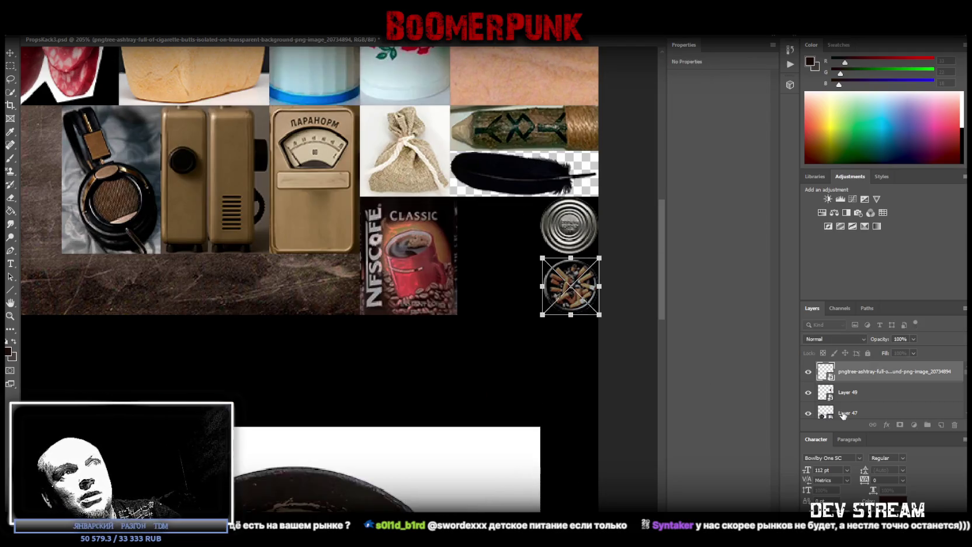
key(Return)
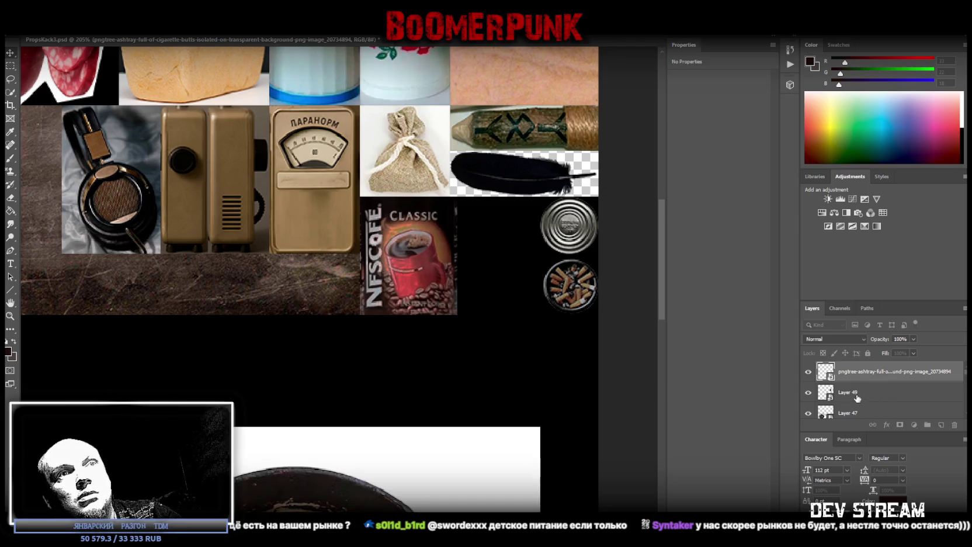
click(868, 394)
key(ctrl+s)
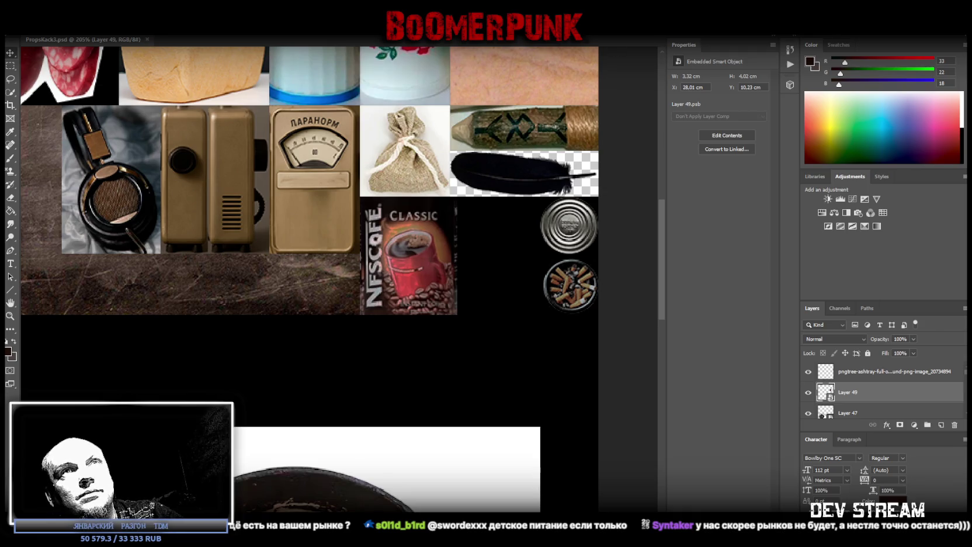
Back in Blockbench, look down into the can and select it
key(alt+Tab)
mouse_move(623, 258)
mouse_down()
mouse_move(616, 348)
mouse_move(642, 306)
mouse_move(608, 307)
mouse_up()
click(539, 307)
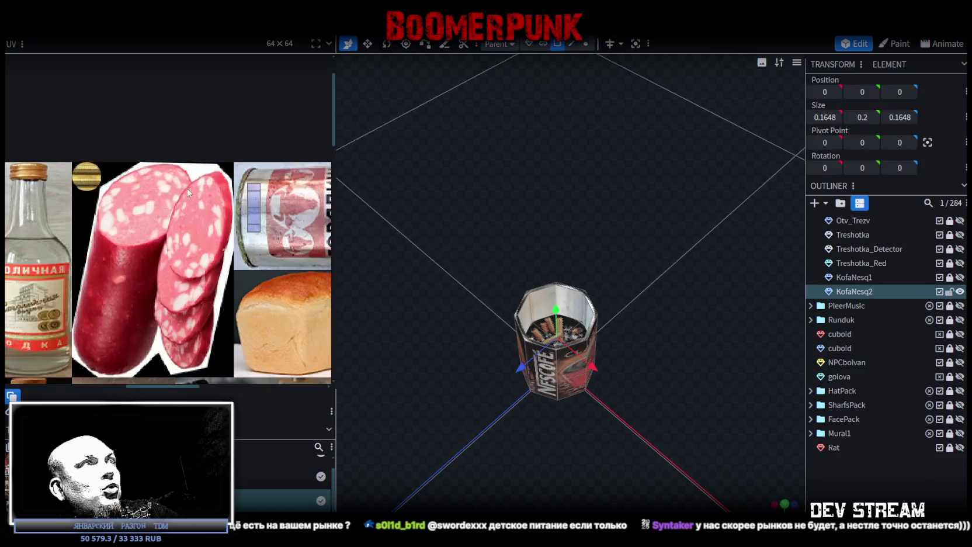
Move the inner wall face mapping onto the tin image and squeeze it to a 0.6944 × 0.1381 strip
click(252, 216)
scroll(291, 222, down, 2)
mouse_move(291, 222)
mouse_down()
mouse_move(171, 116)
mouse_move(101, 114)
mouse_up()
scroll(111, 120, up, 1)
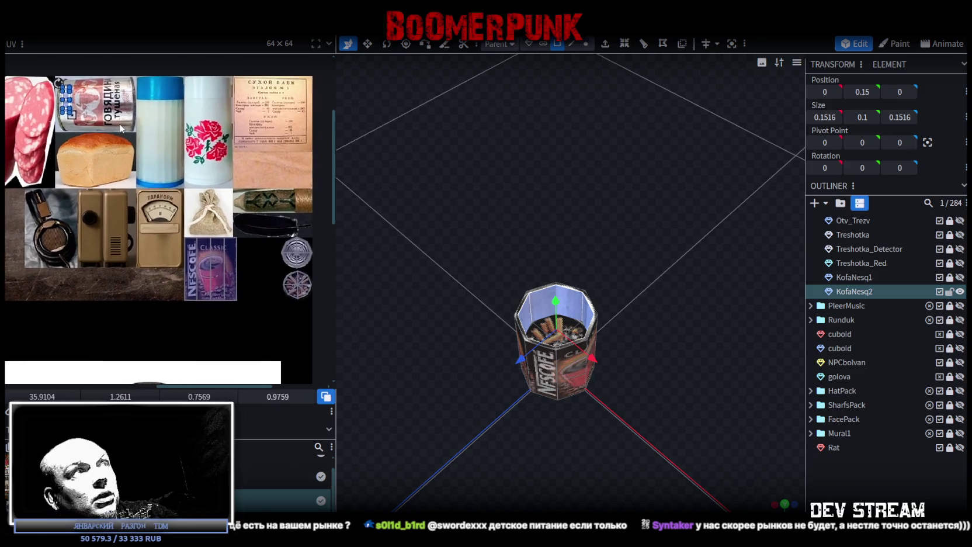
scroll(69, 103, up, 1)
drag(65, 104, 243, 205)
scroll(239, 204, up, 3)
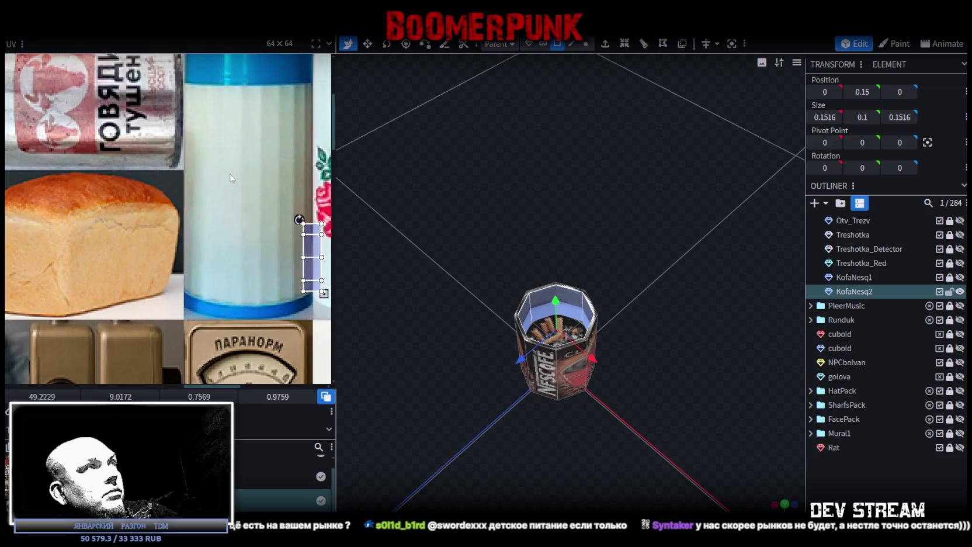
mouse_move(233, 289)
mouse_down()
mouse_move(96, 166)
mouse_move(124, 186)
mouse_up()
scroll(99, 170, up, 2)
click(123, 180)
drag(140, 276, 139, 159)
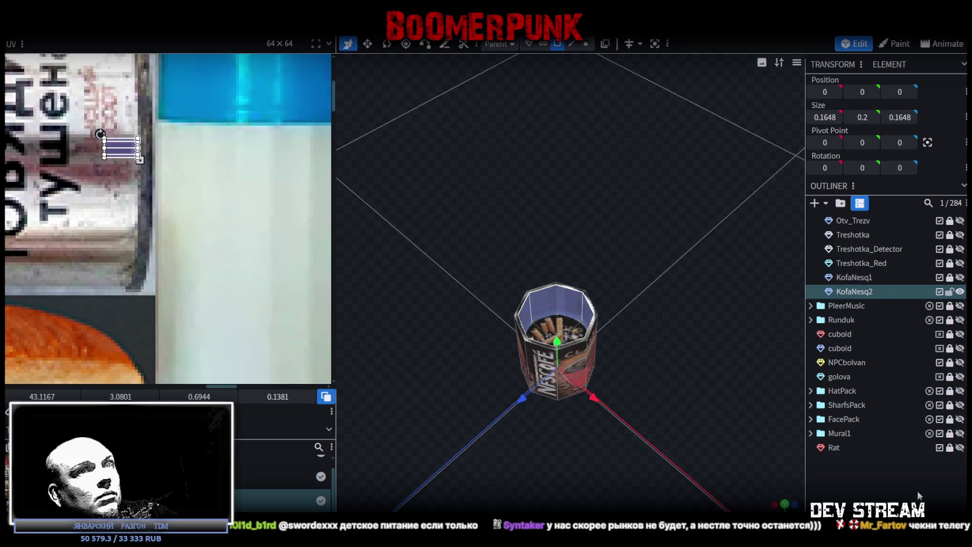
Orbit around the can to check the inner wall texture
click(716, 441)
mouse_move(716, 441)
mouse_down()
mouse_move(713, 384)
mouse_move(777, 392)
mouse_move(399, 406)
mouse_move(627, 377)
mouse_move(681, 395)
mouse_move(746, 395)
mouse_move(738, 419)
mouse_move(738, 404)
mouse_move(642, 354)
mouse_up()
click(590, 336)
mouse_move(590, 336)
mouse_down()
mouse_move(634, 337)
mouse_move(607, 148)
mouse_move(635, 193)
mouse_up()
In vertex mode, lower the filling's centre vertex to height 0.05
click(586, 43)
click(584, 287)
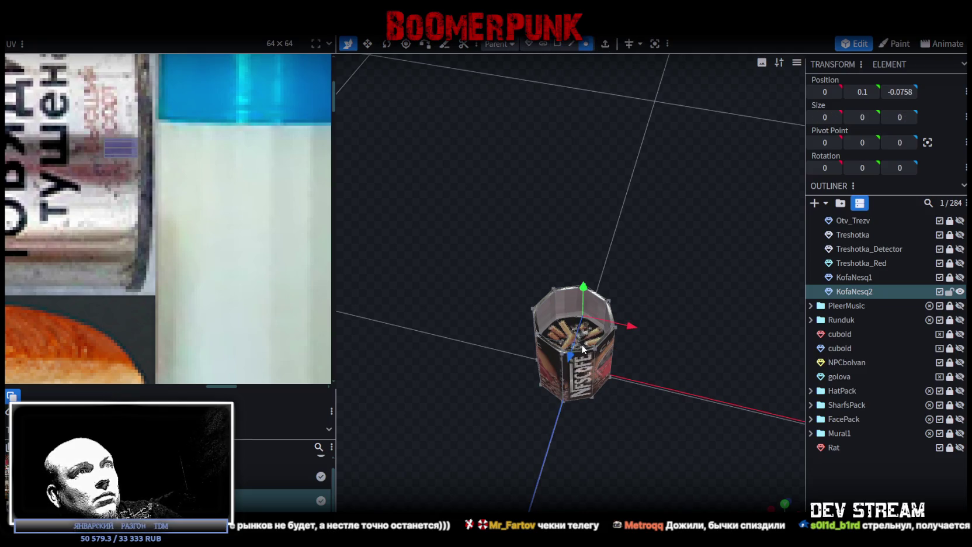
click(558, 323)
click(574, 347)
mouse_move(574, 347)
mouse_down()
mouse_move(584, 270)
mouse_move(623, 300)
mouse_move(573, 249)
mouse_move(578, 314)
mouse_up()
mouse_move(619, 319)
mouse_down()
mouse_move(658, 320)
mouse_move(614, 326)
mouse_move(601, 288)
mouse_move(627, 301)
mouse_up()
Select the octagonal top face and raise it by 0.25
click(547, 323)
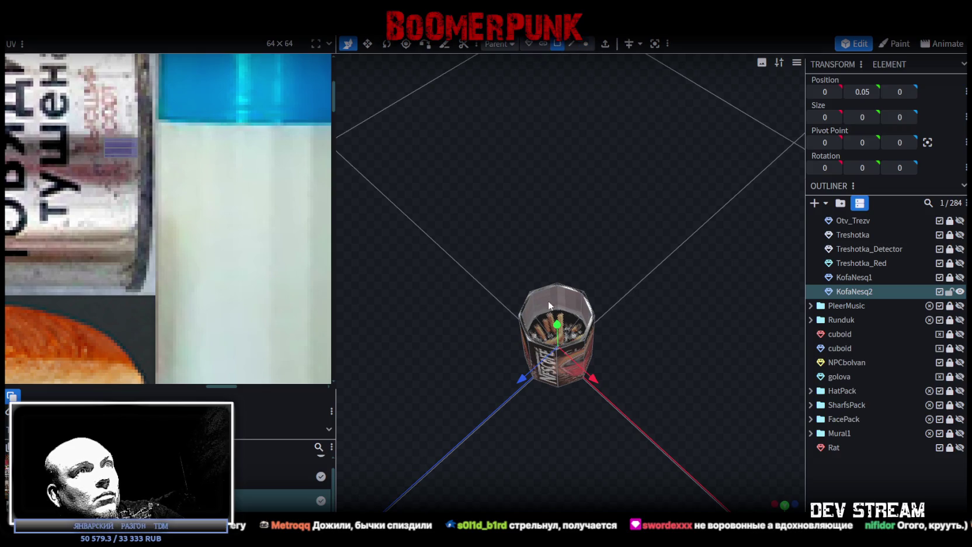
click(546, 336)
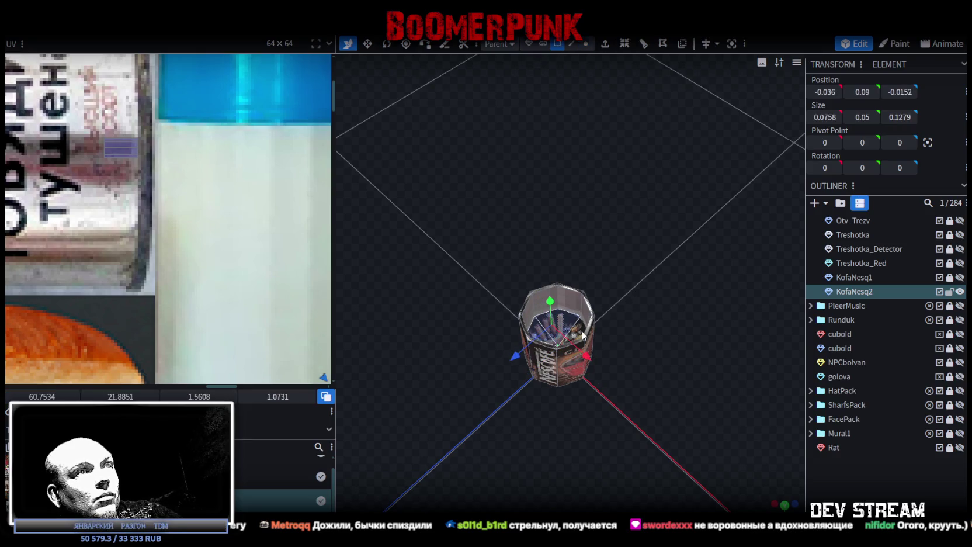
drag(664, 326, 678, 358)
click(589, 335)
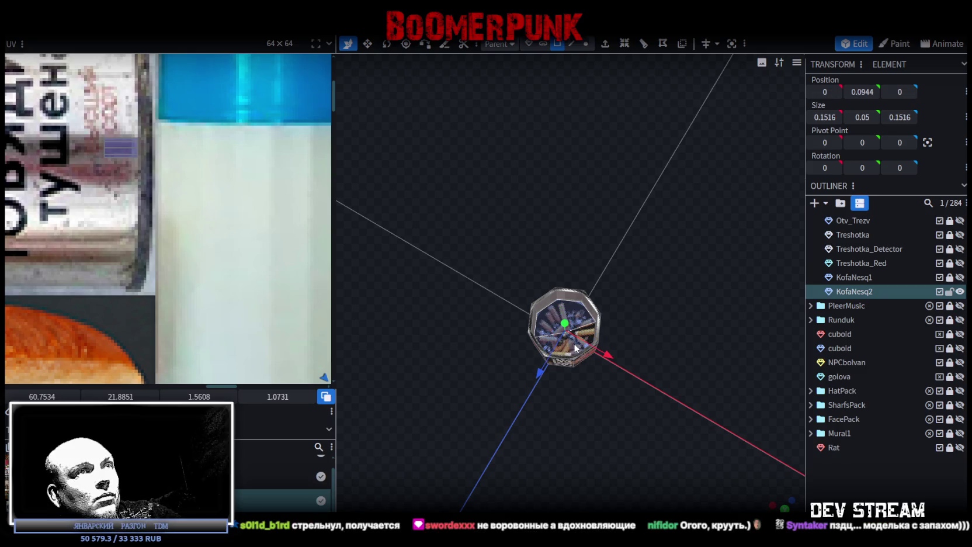
drag(566, 351, 648, 275)
mouse_move(559, 299)
mouse_down()
mouse_move(551, 222)
mouse_move(561, 273)
mouse_move(645, 302)
mouse_move(694, 298)
mouse_move(726, 333)
mouse_up()
click(821, 483)
Shift the top face's UV mapping across the tin texture image
mouse_move(656, 358)
mouse_down()
mouse_move(478, 319)
mouse_move(476, 334)
mouse_move(525, 280)
mouse_up()
click(528, 288)
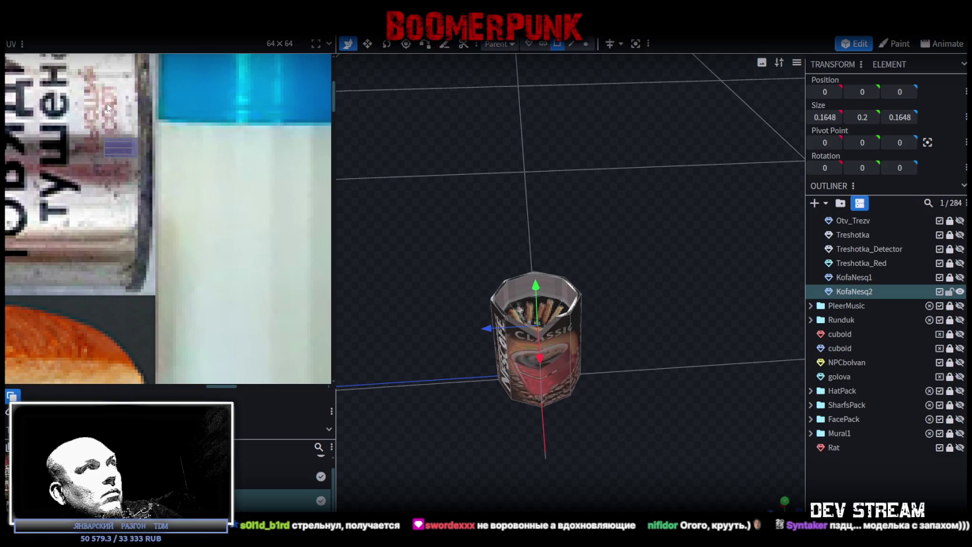
mouse_move(123, 153)
mouse_down()
mouse_move(161, 199)
mouse_move(176, 202)
mouse_move(162, 198)
mouse_move(121, 257)
mouse_move(115, 190)
mouse_up()
scroll(188, 205, up, 3)
click(702, 403)
mouse_move(703, 403)
mouse_down()
mouse_move(556, 386)
mouse_move(406, 401)
mouse_move(402, 445)
mouse_move(705, 354)
mouse_move(575, 339)
mouse_move(690, 336)
mouse_up()
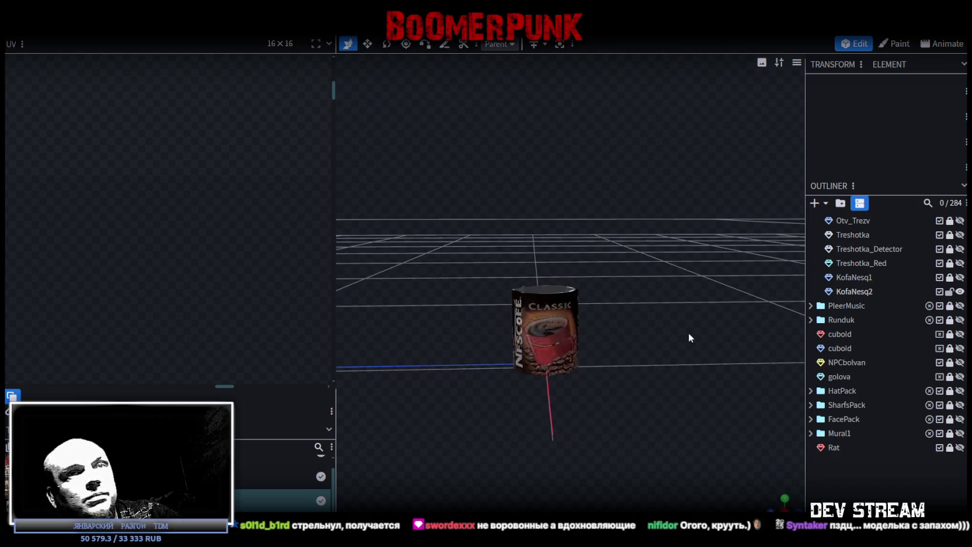
Save the can model, export it as PropsPack1.fbx, and switch back to Unity
key(ctrl+s)
scroll(888, 351, up, 3)
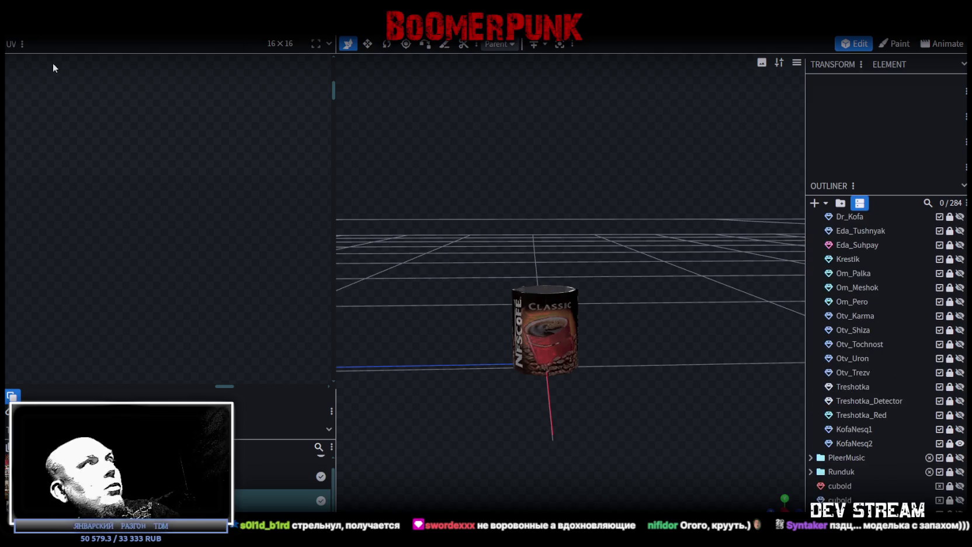
click(91, 21)
mouse_move(217, 230)
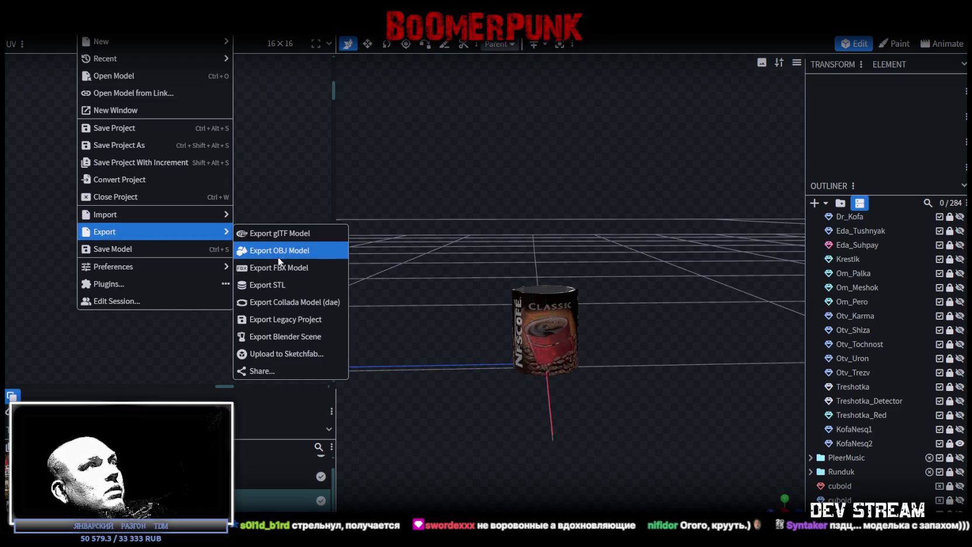
click(257, 249)
click(518, 163)
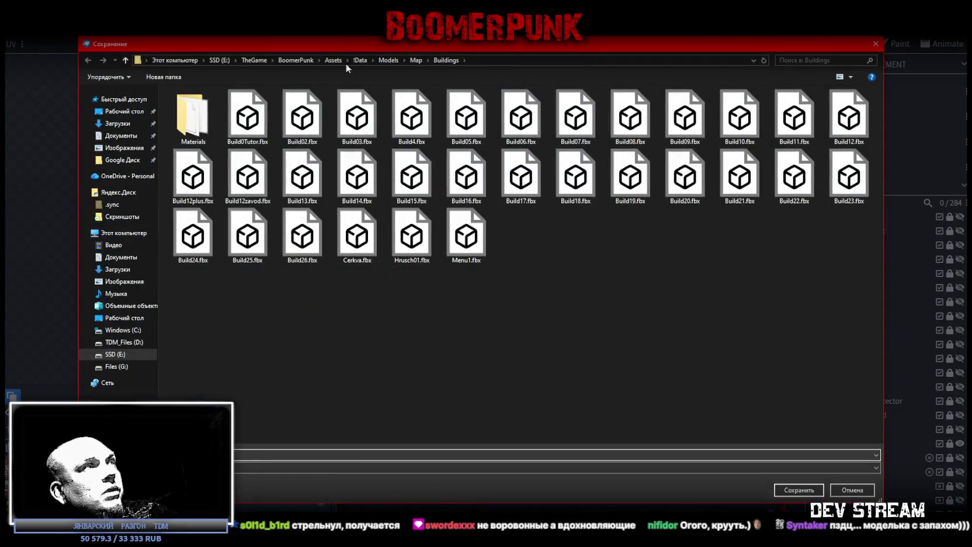
key(Escape)
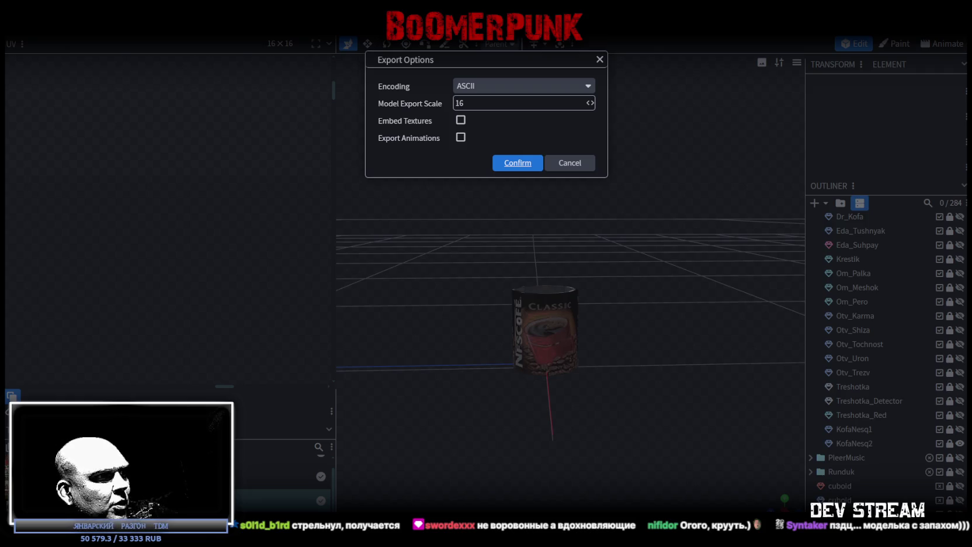
key(Return)
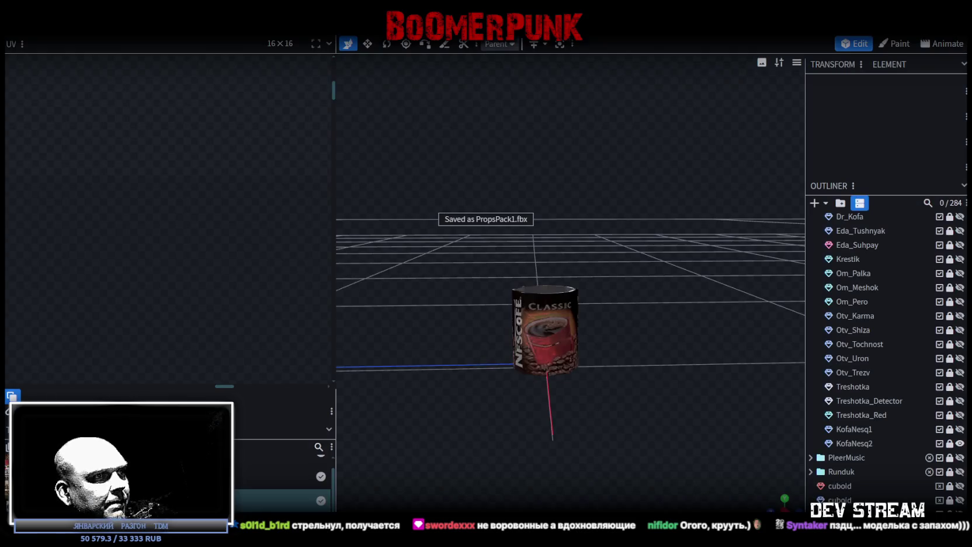
key(alt+Tab)
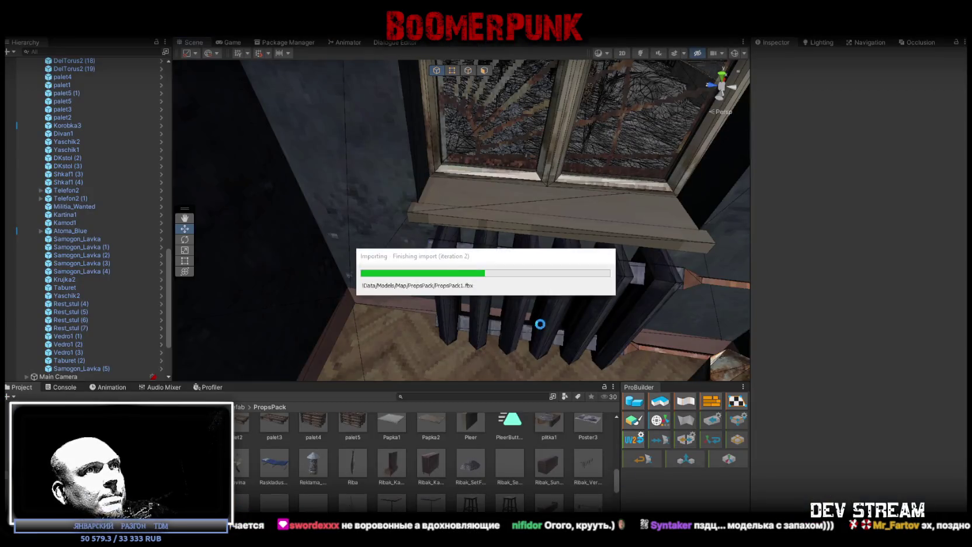
Select the Krujka2 mug prefab and ping its mesh asset in the Project panel
scroll(465, 476, up, 1)
scroll(470, 464, up, 3)
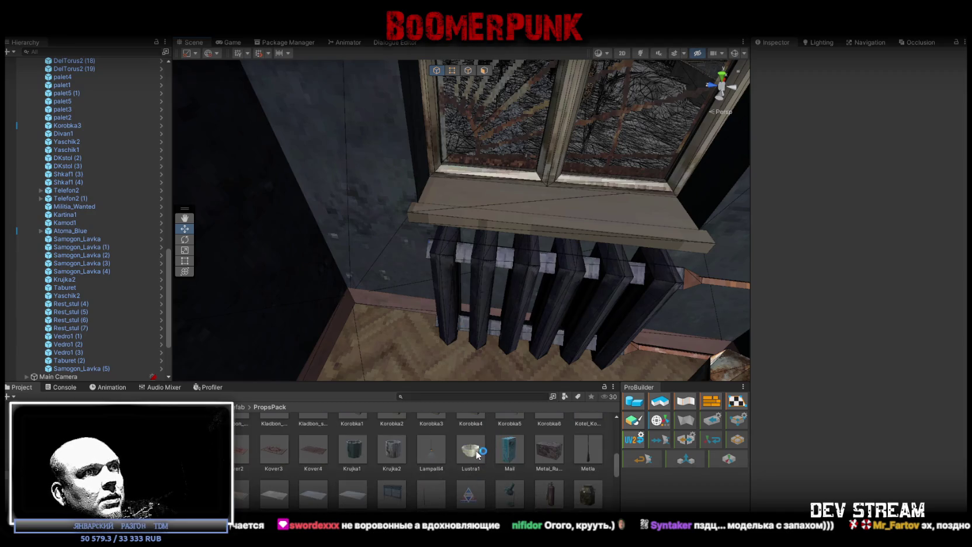
click(392, 450)
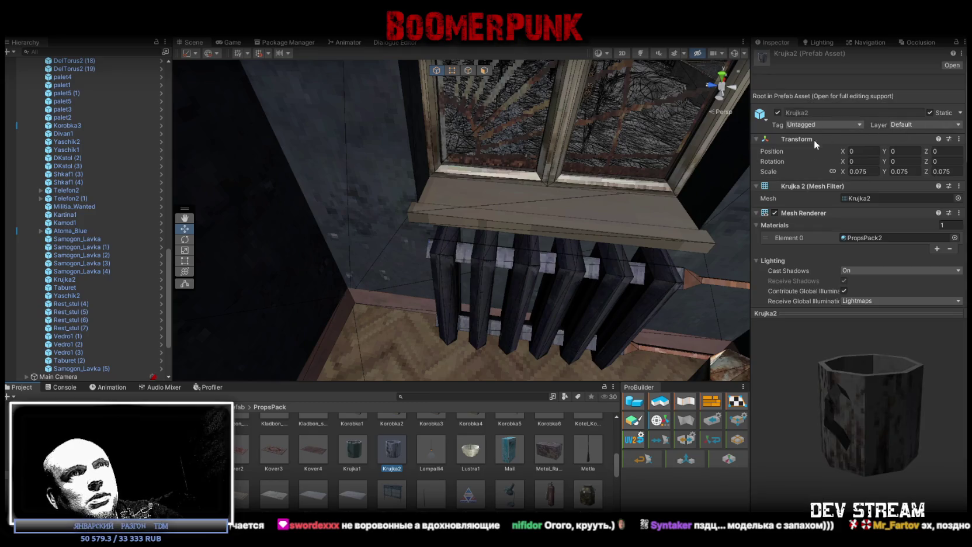
click(864, 198)
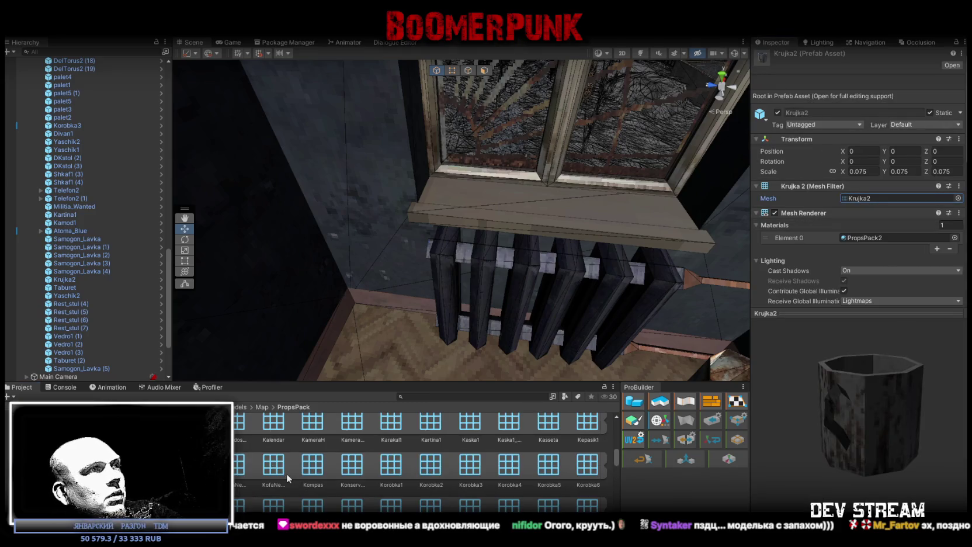
scroll(301, 470, up, 5)
scroll(302, 471, up, 3)
scroll(407, 474, up, 1)
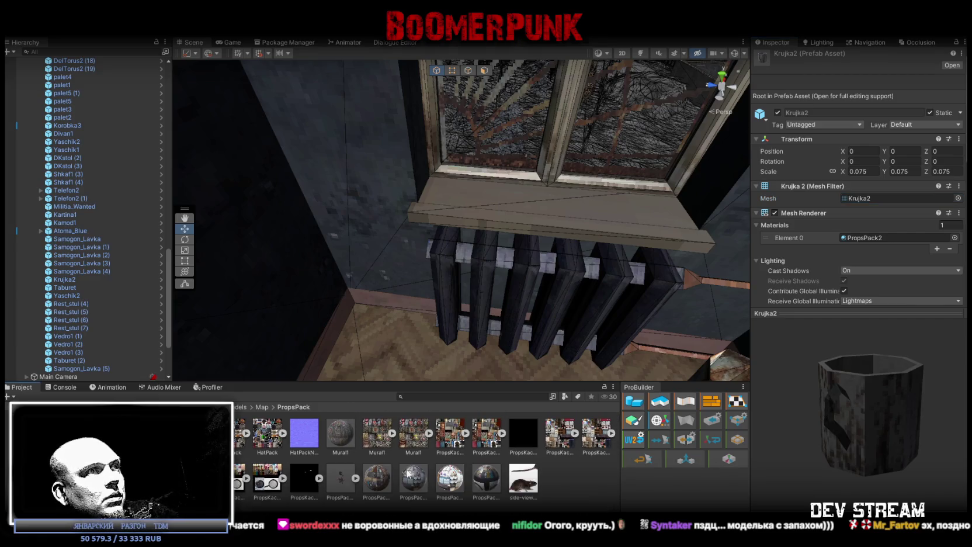
mouse_move(317, 287)
mouse_down()
mouse_move(113, 180)
mouse_move(200, 191)
mouse_move(305, 380)
mouse_up()
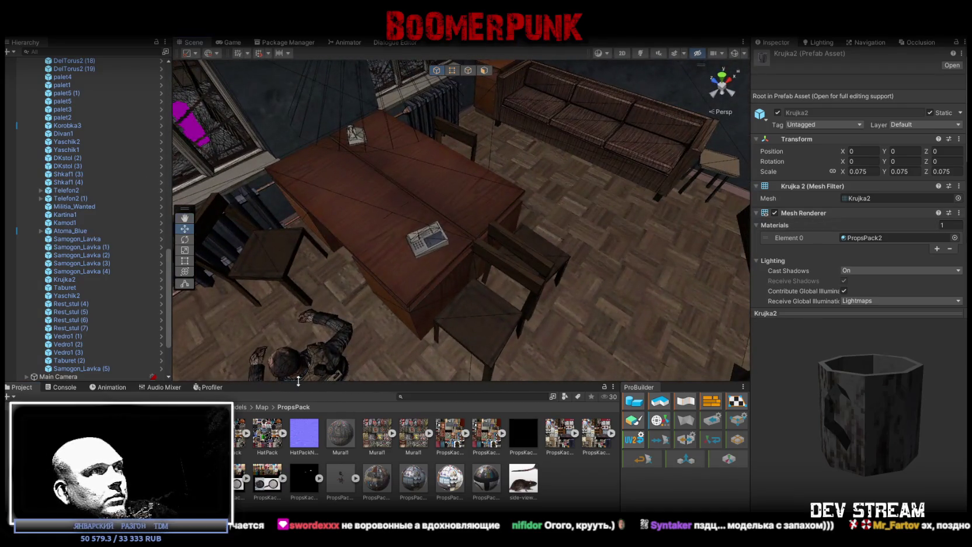
click(59, 444)
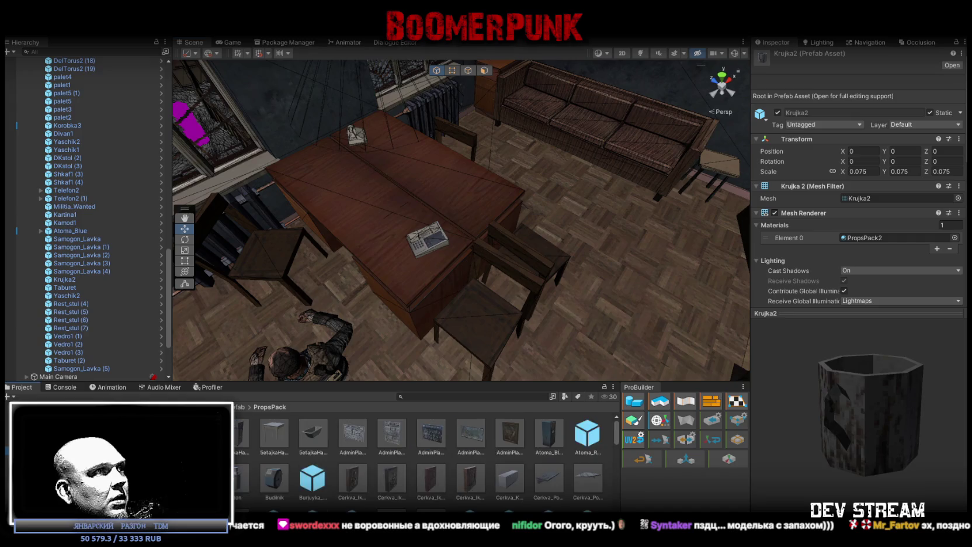
Duplicate the Krujka2 prefab and rename the copy Nesq1
scroll(372, 462, down, 2)
scroll(376, 468, down, 1)
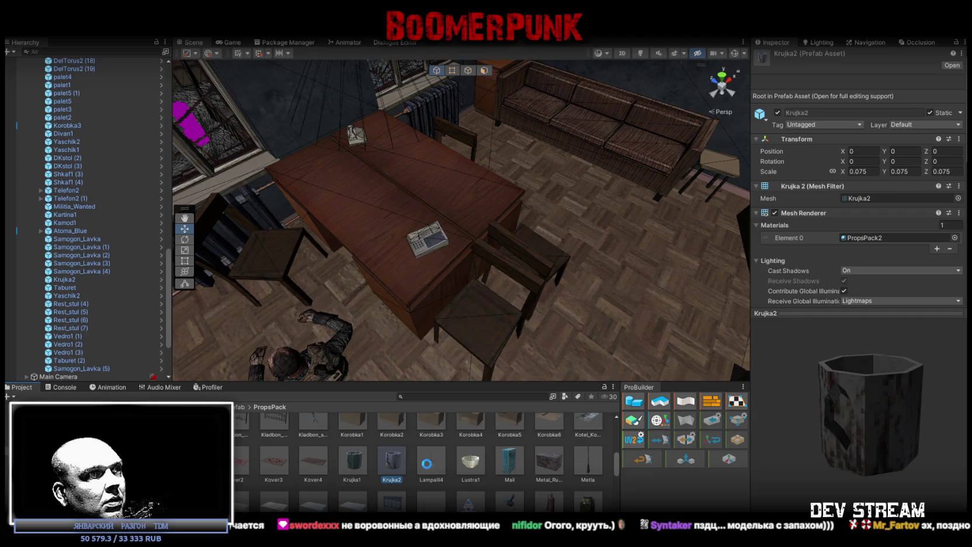
key(ctrl+d)
click(403, 484)
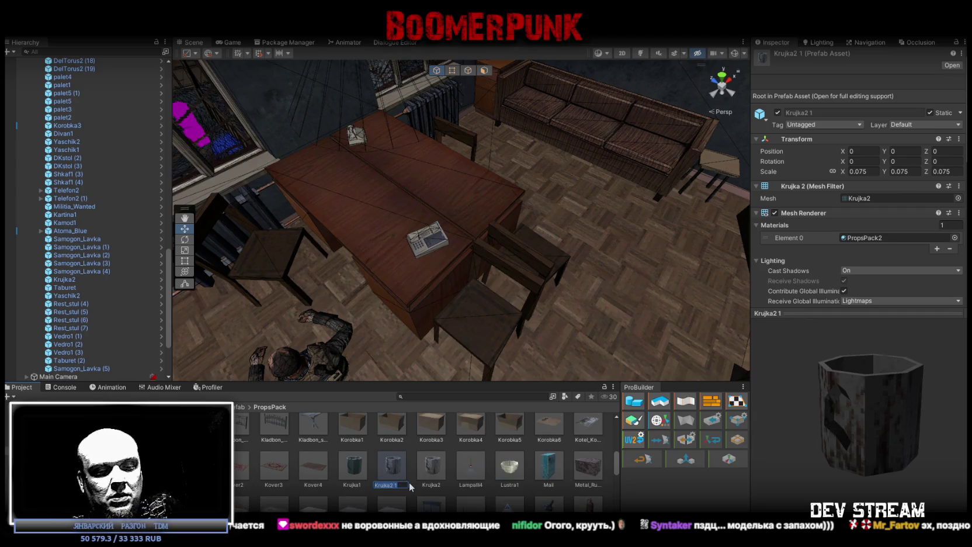
key(BackSpace)
text(Nessl)
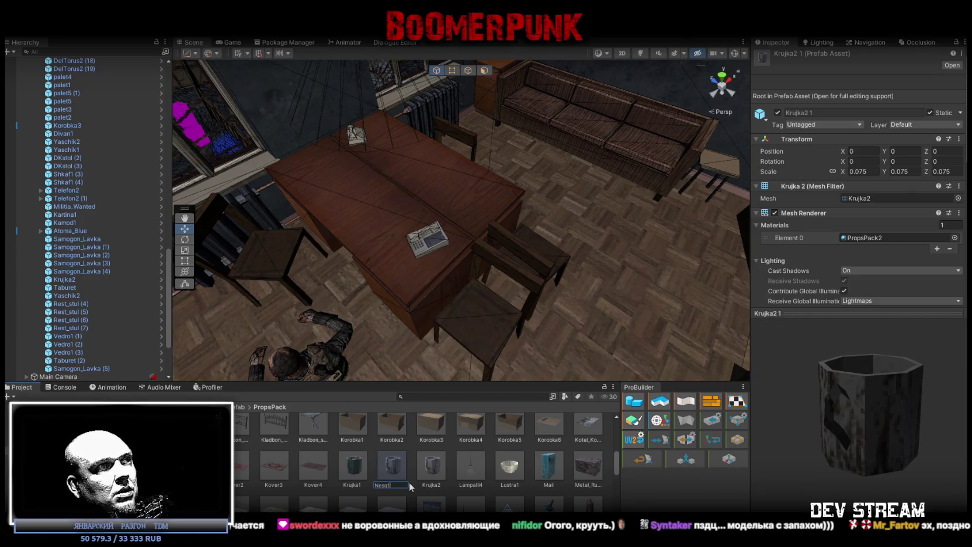
key(Return)
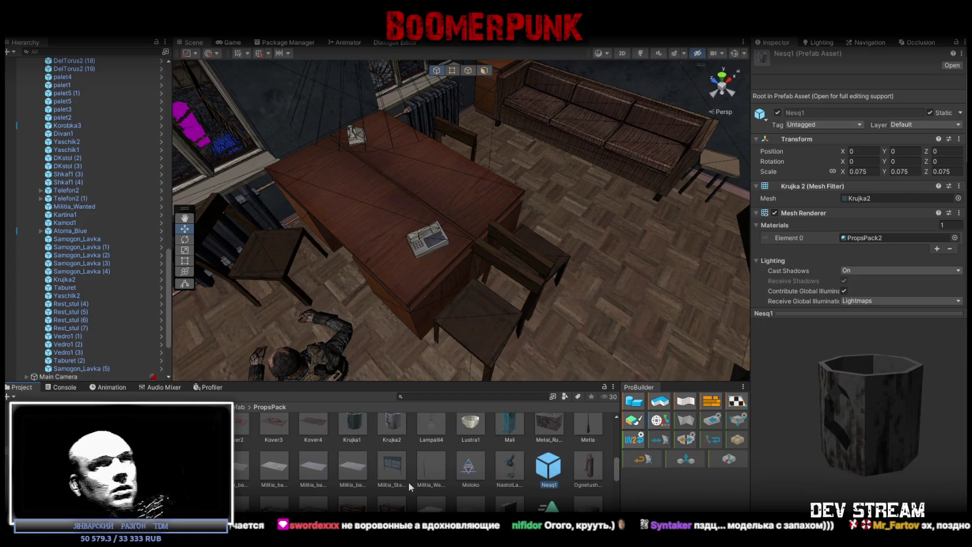
Give Nesq1 the KofaNesq1 mesh and the PropsPack3 material
click(958, 198)
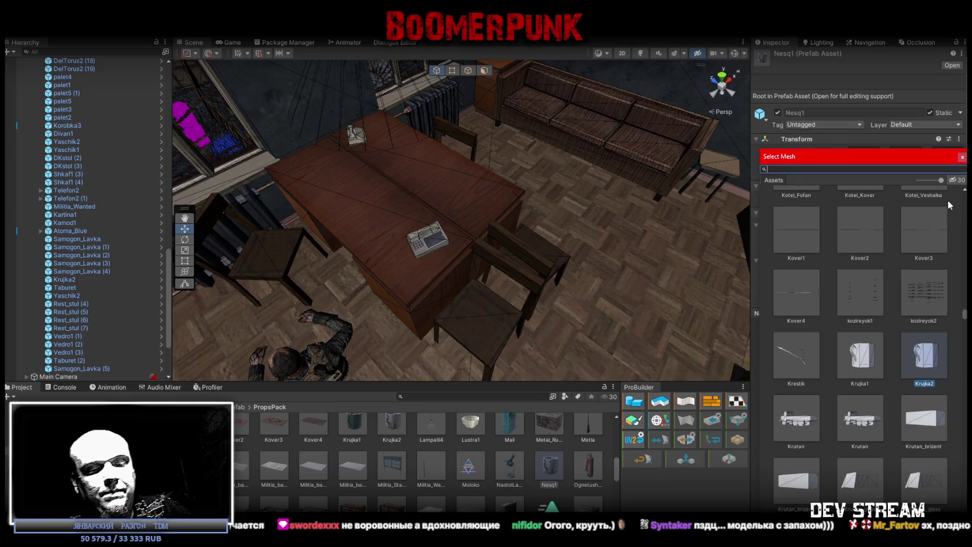
text(nesq)
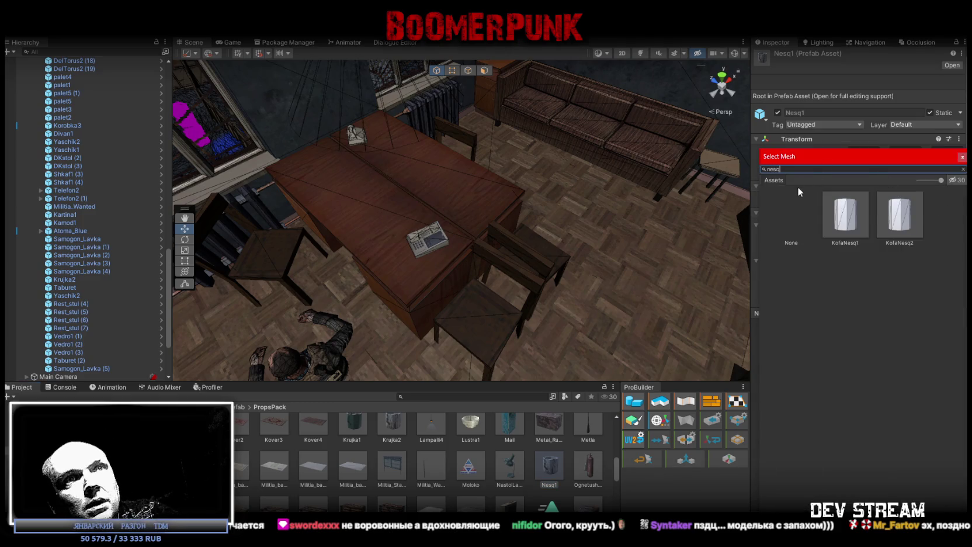
double_click(853, 219)
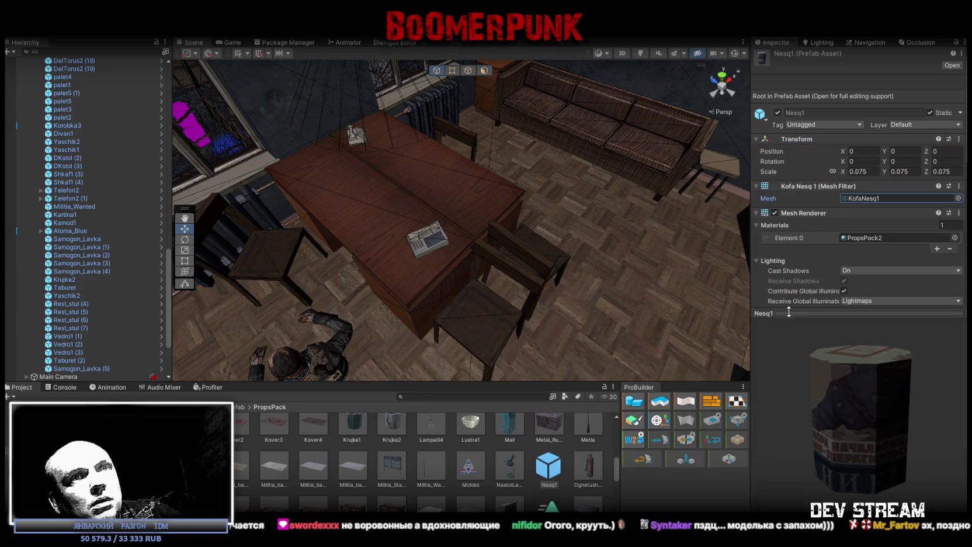
click(955, 237)
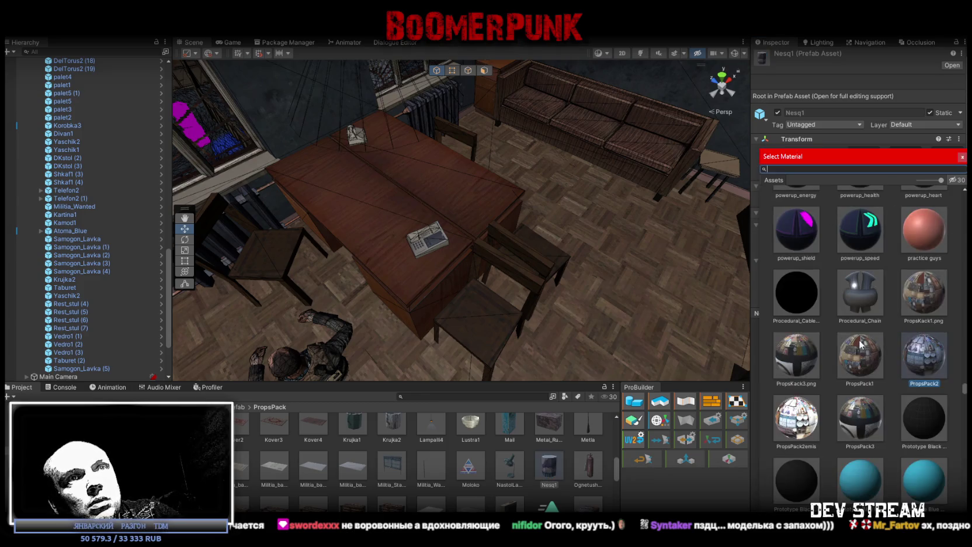
double_click(799, 425)
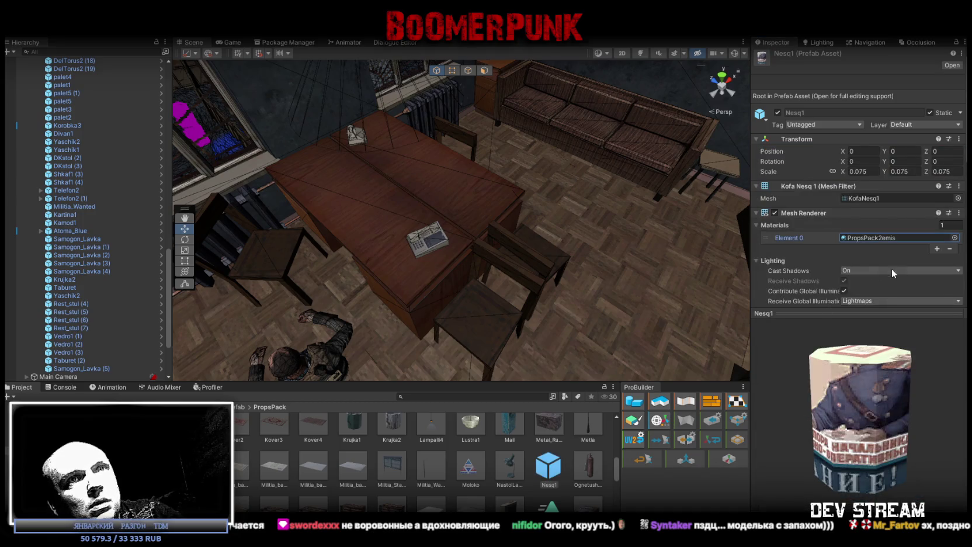
click(954, 237)
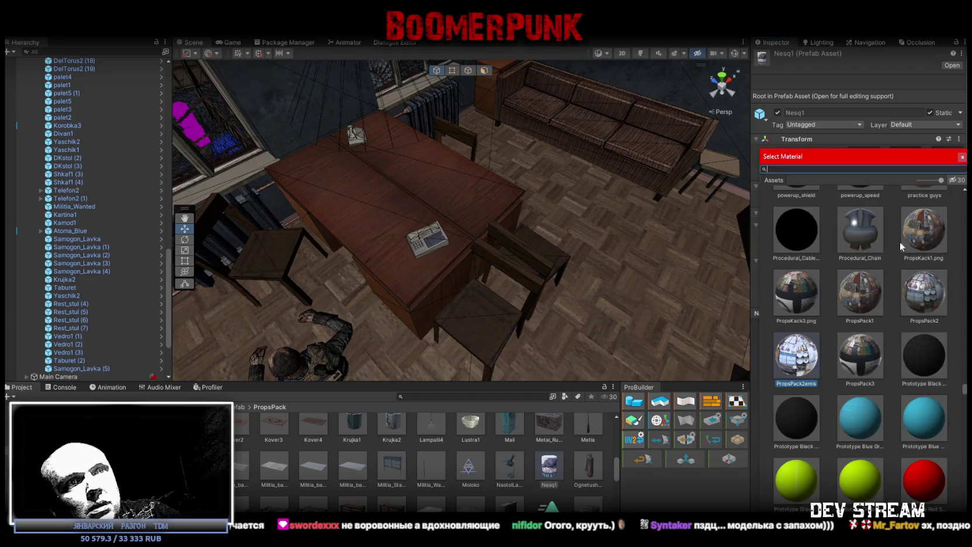
double_click(863, 378)
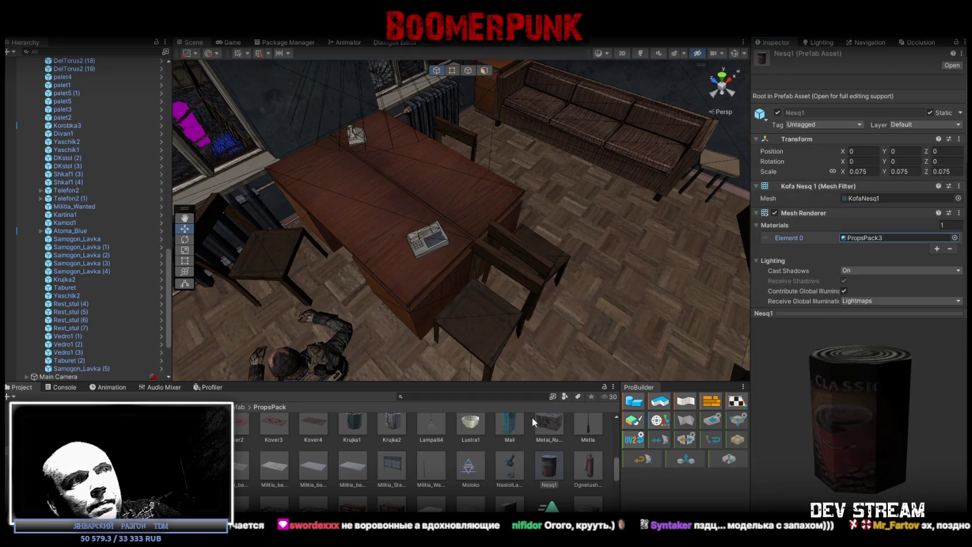
Duplicate Nesq1 as Nesq2 and assign it the KofaNesq2 mesh
scroll(839, 264, down, 5)
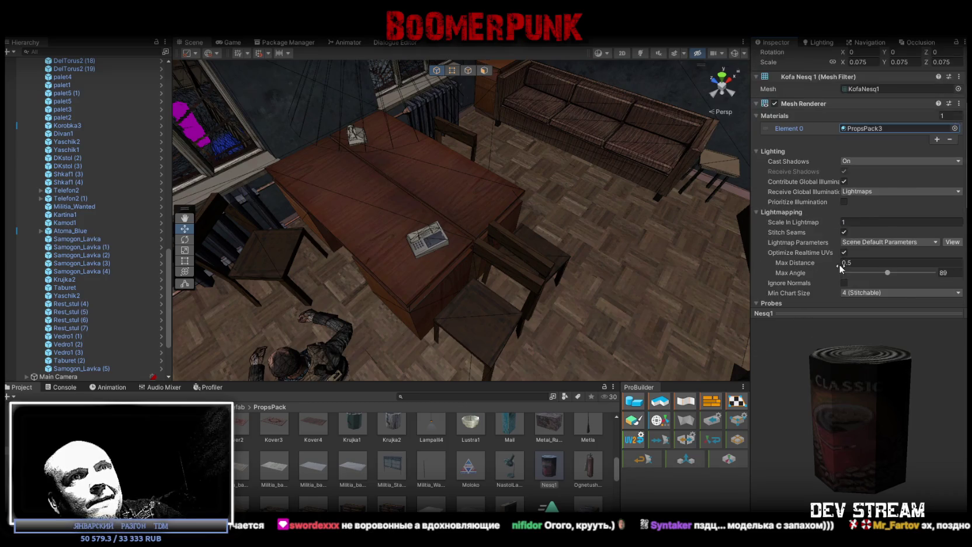
click(588, 462)
click(555, 461)
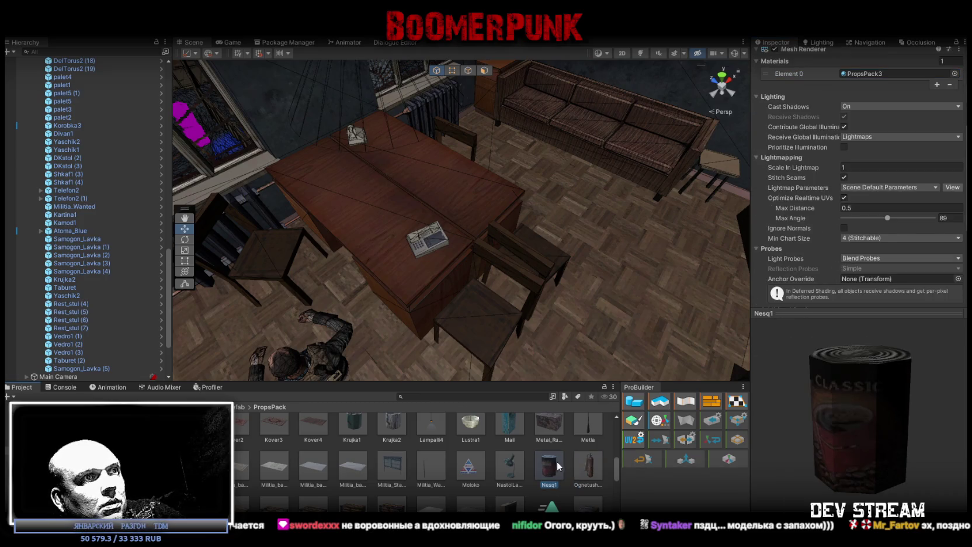
key(ctrl+d)
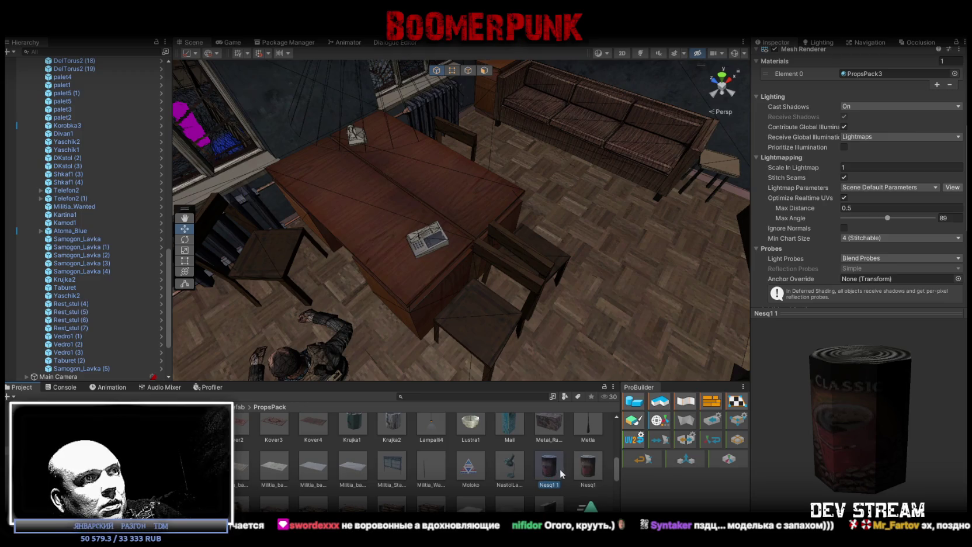
click(558, 483)
click(548, 486)
text(2)
key(Return)
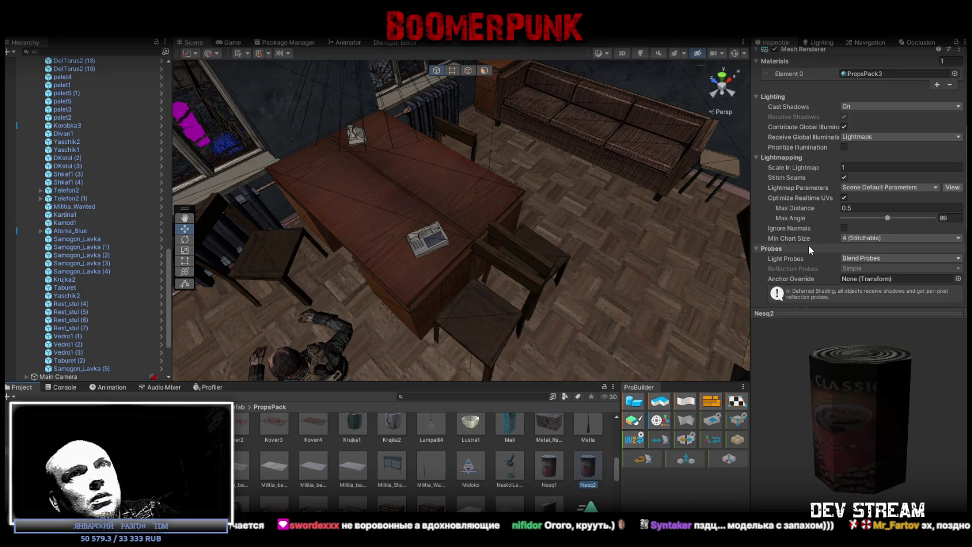
scroll(888, 110, up, 2)
click(921, 88)
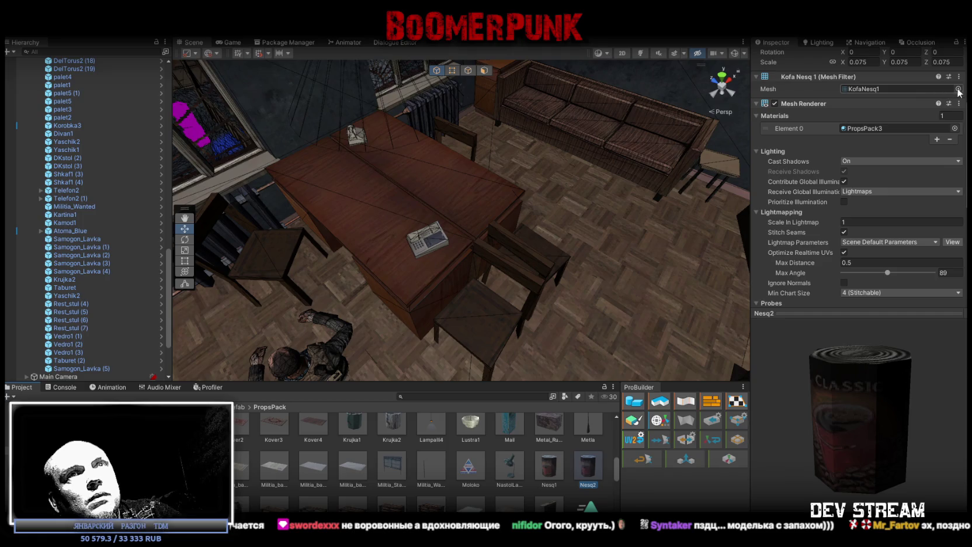
double_click(876, 301)
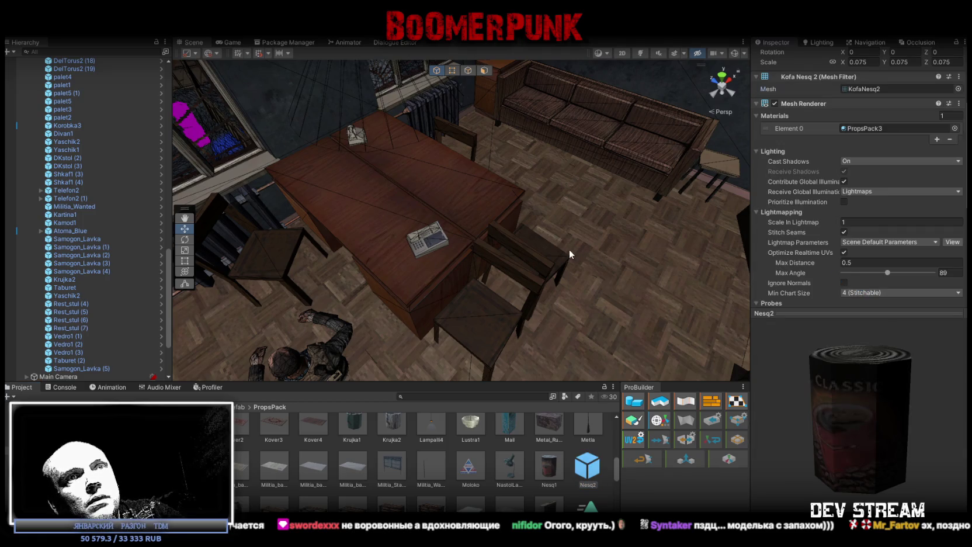
mouse_move(514, 254)
mouse_down()
mouse_move(686, 215)
mouse_move(462, 289)
mouse_move(551, 246)
mouse_move(583, 443)
mouse_move(496, 248)
mouse_move(474, 232)
mouse_up()
Set the scale of both Nesq1 and Nesq2 prefabs to 1
click(469, 235)
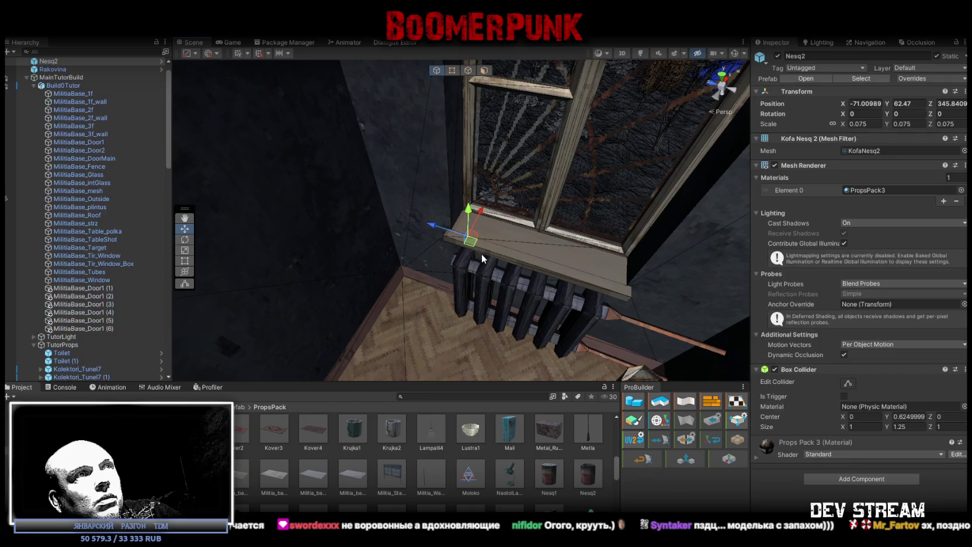
mouse_move(479, 250)
mouse_down()
mouse_move(533, 279)
mouse_move(506, 271)
mouse_move(514, 288)
mouse_up()
click(552, 477)
ctrl+click(588, 476)
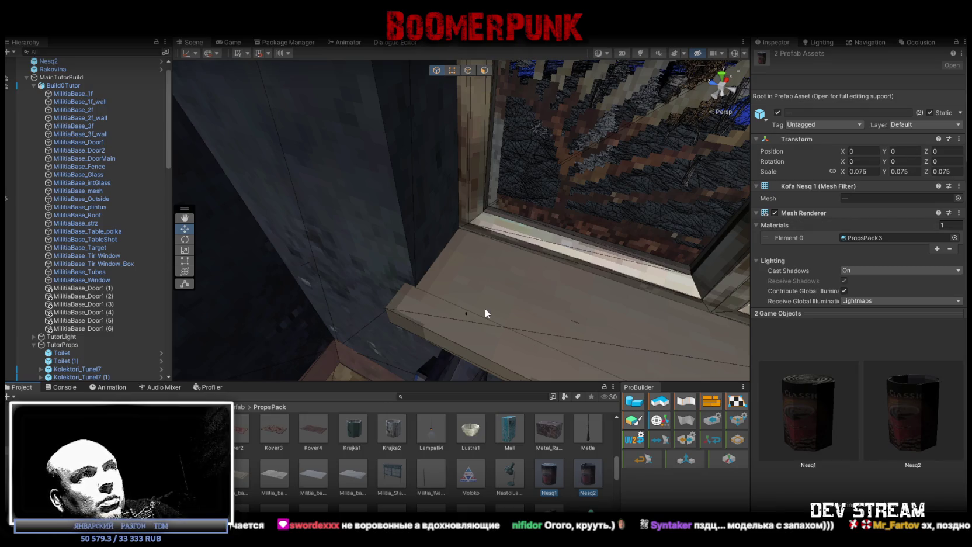
click(853, 171)
text(1)
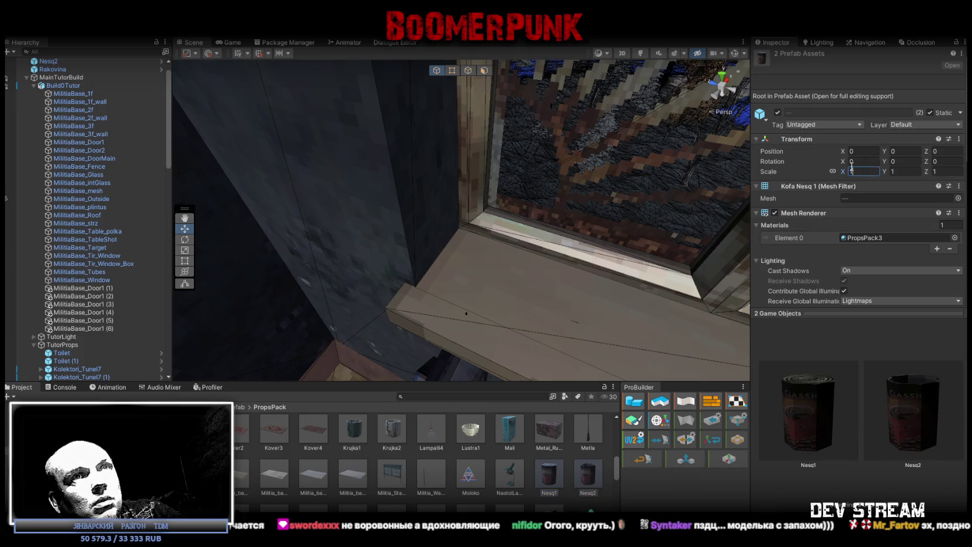
key(Return)
mouse_move(571, 236)
mouse_down()
mouse_move(528, 211)
mouse_move(288, 163)
mouse_move(198, 173)
mouse_move(322, 206)
mouse_move(380, 250)
mouse_move(569, 232)
mouse_move(350, 245)
mouse_up()
Parent Nesq2 and Rakovina under TutorProps and place Nesq2 on the windowsill beside the mug
scroll(88, 117, up, 1)
click(48, 78)
ctrl+click(55, 86)
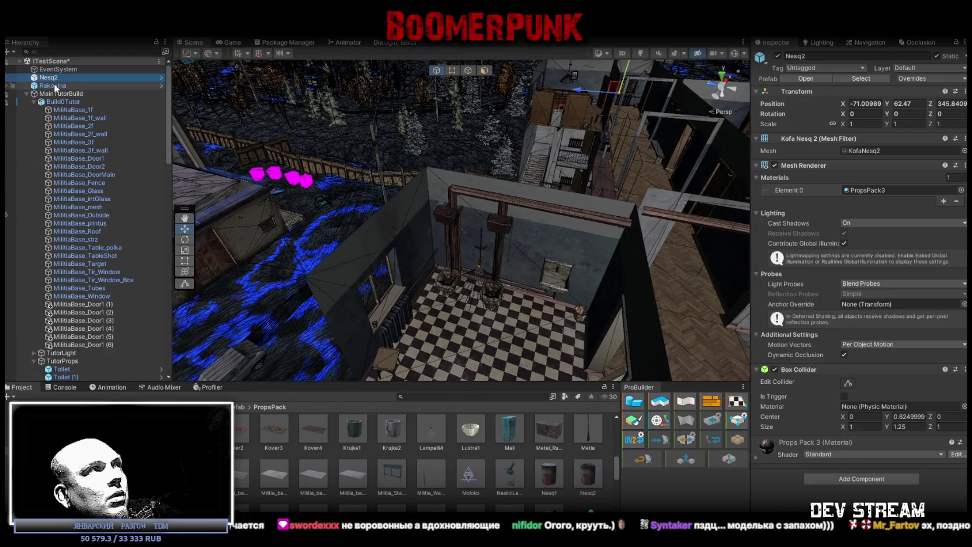
mouse_move(55, 85)
mouse_down()
mouse_move(59, 360)
mouse_move(76, 362)
mouse_up()
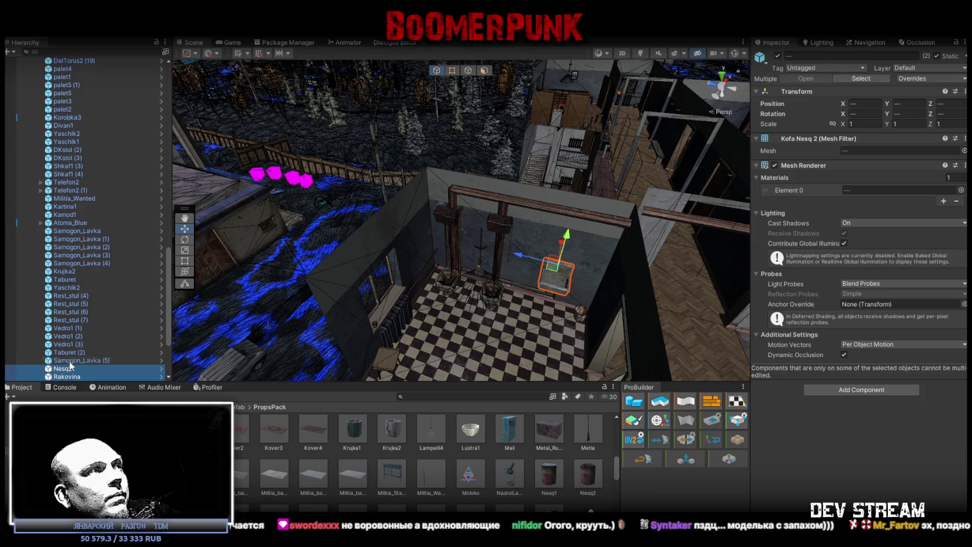
double_click(76, 368)
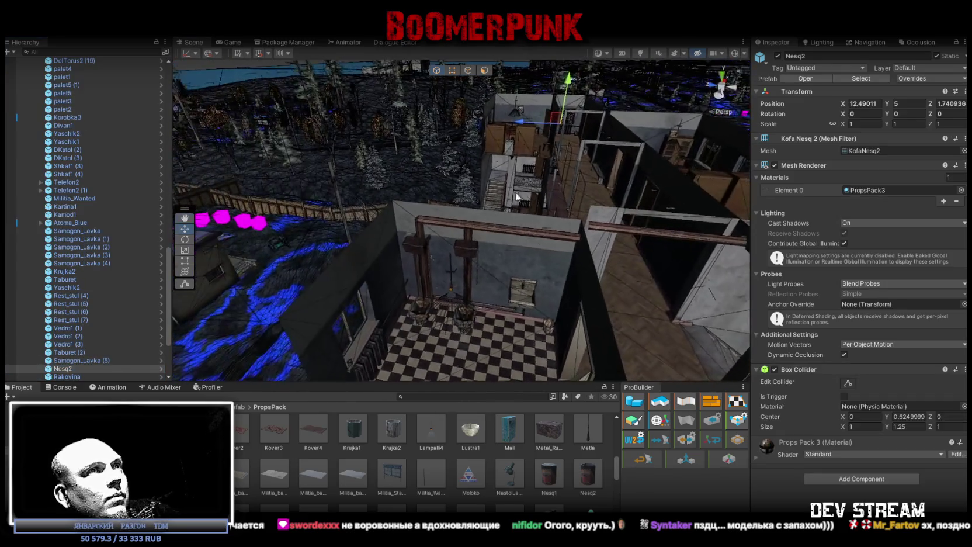
drag(564, 127, 360, 363)
scroll(360, 363, up, 6)
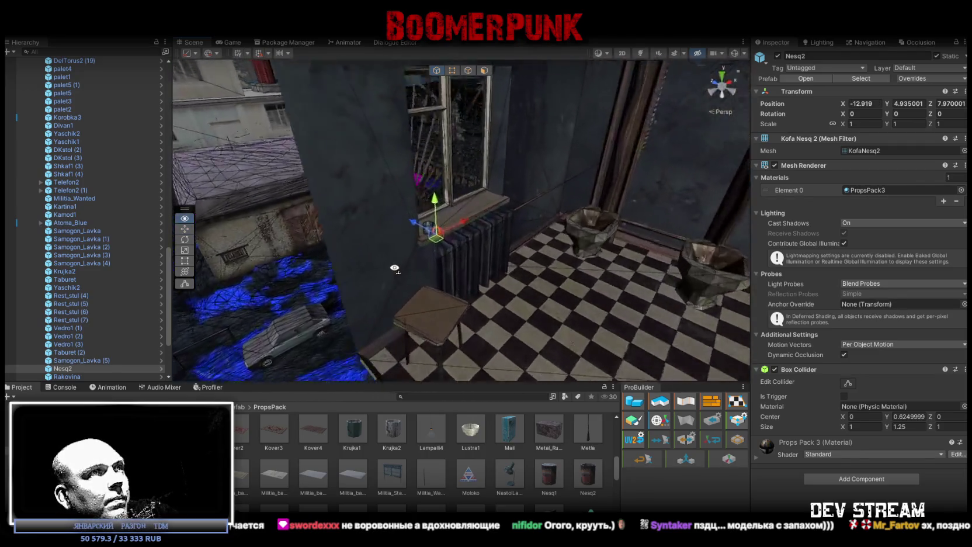
mouse_move(376, 274)
mouse_down()
mouse_move(431, 300)
mouse_move(460, 262)
mouse_move(429, 243)
mouse_move(421, 211)
mouse_move(469, 227)
mouse_up()
Set the scale of both Nesq can prefabs to 2
click(550, 468)
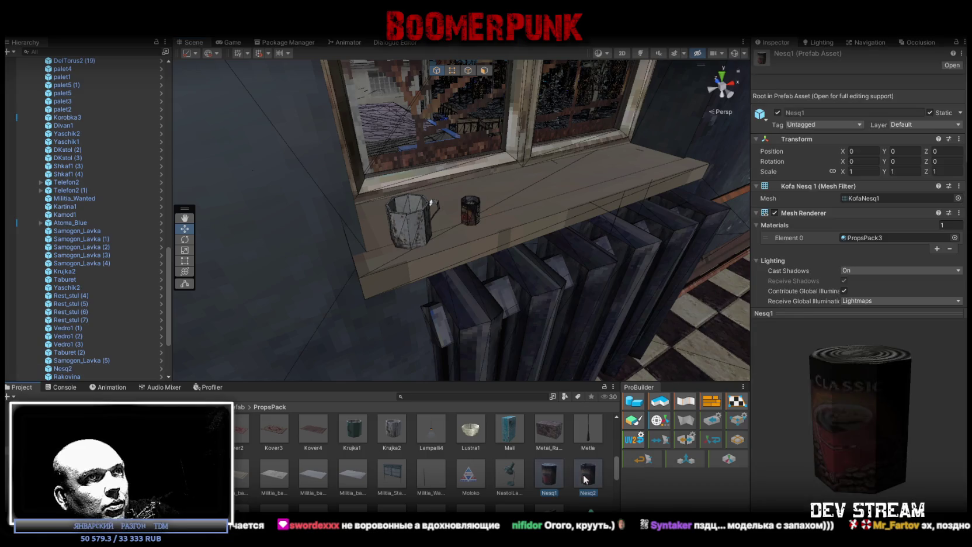
ctrl+click(588, 474)
click(867, 171)
text(2)
key(Return)
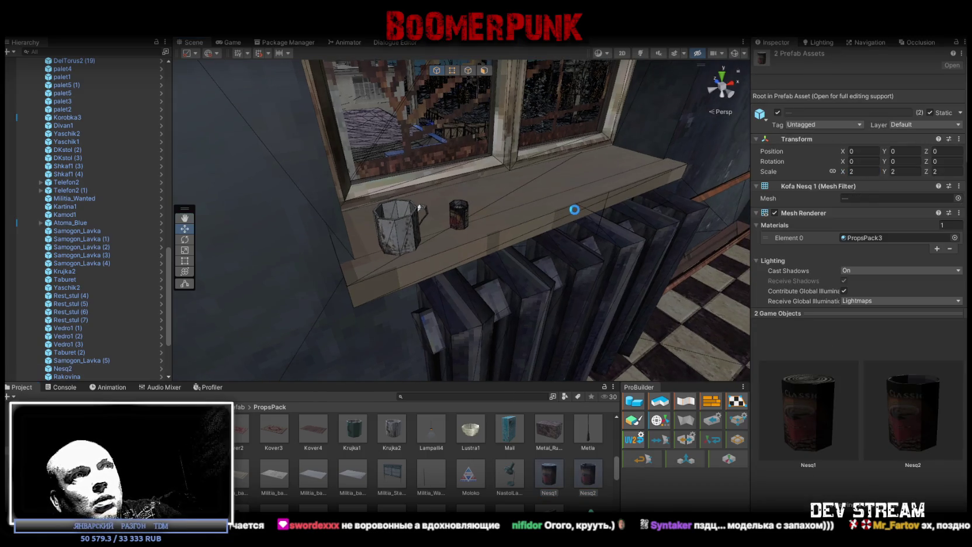
scroll(574, 207, up, 5)
Select the windowsill can, then the yard fence pieces and the Sector14 group
click(492, 322)
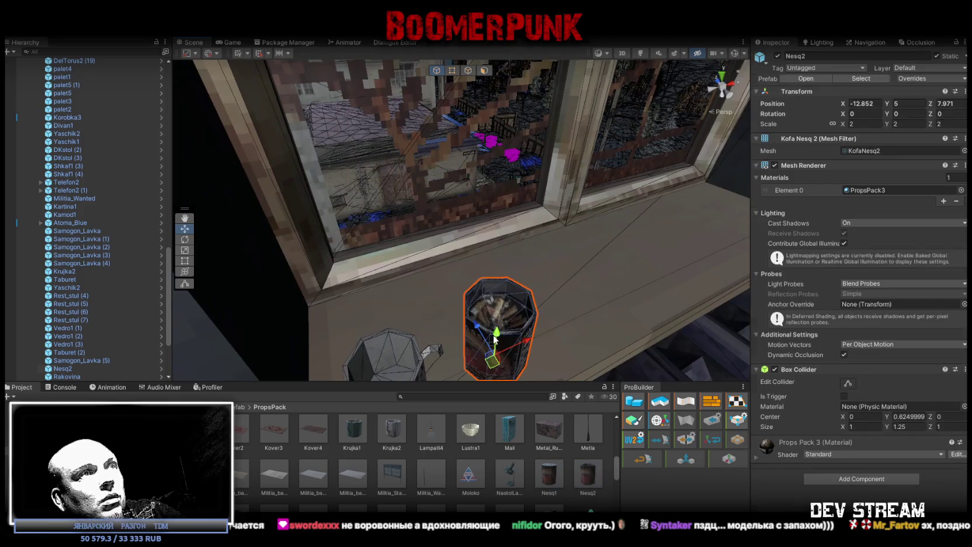
scroll(710, 276, down, 10)
scroll(711, 276, up, 8)
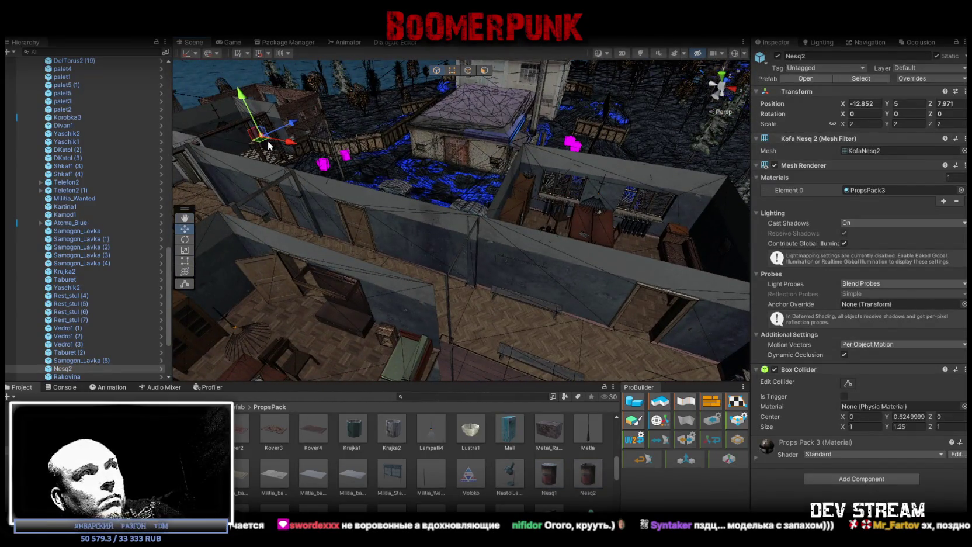
drag(268, 140, 568, 294)
click(47, 118)
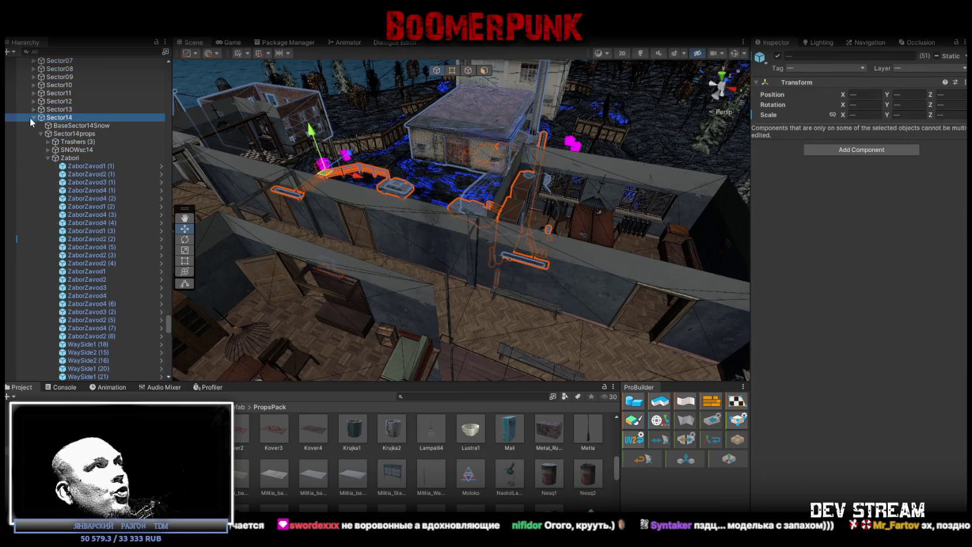
click(33, 117)
scroll(76, 197, up, 5)
scroll(77, 198, up, 15)
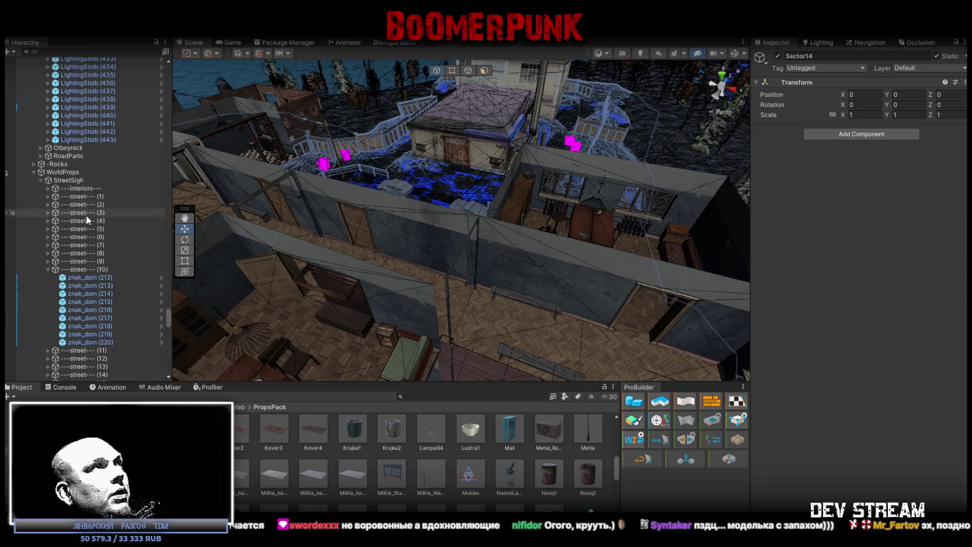
drag(168, 310, 169, 69)
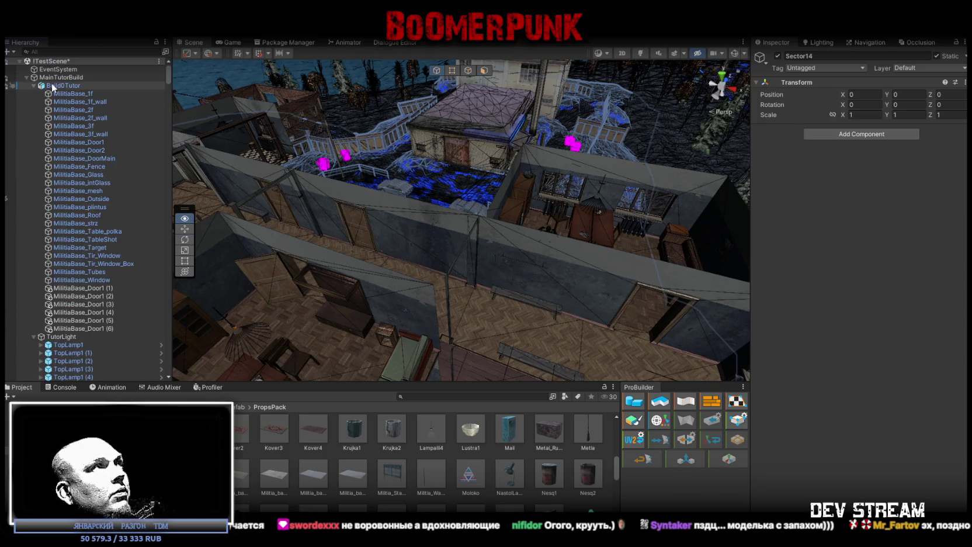
alt+click(26, 77)
alt+click(26, 126)
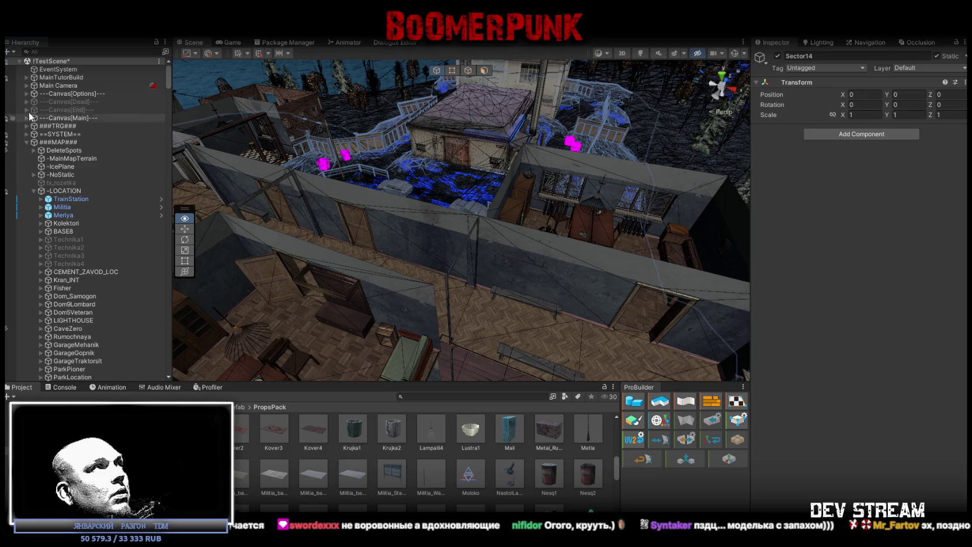
alt+click(28, 144)
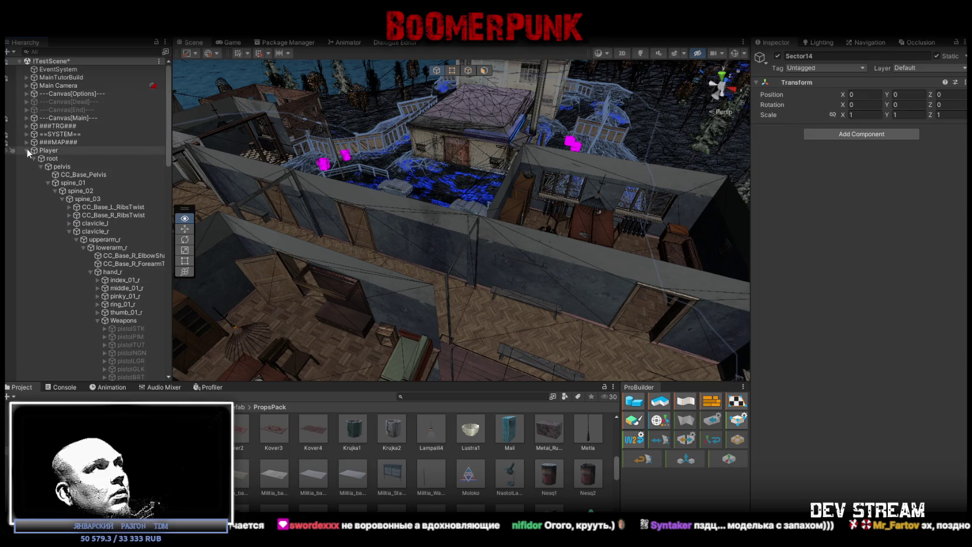
alt+click(26, 150)
mouse_move(280, 111)
mouse_down()
mouse_move(361, 120)
mouse_move(458, 186)
mouse_move(479, 186)
mouse_up()
alt+click(26, 158)
click(412, 215)
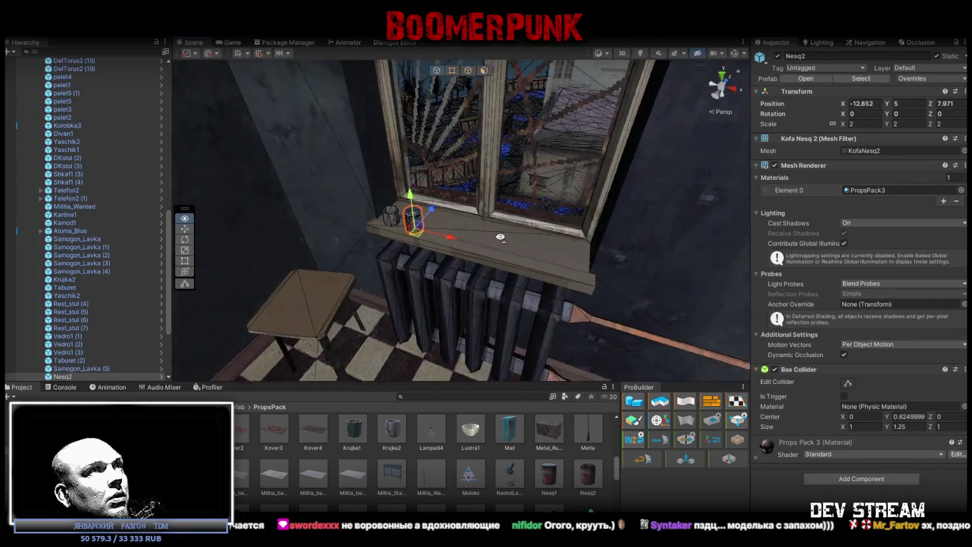
Place Nesq2 on the other windowsill at 12.492, 5, 0.733, rotated -49.223° around Y
mouse_move(412, 215)
mouse_down()
mouse_move(566, 282)
mouse_move(526, 257)
mouse_up()
mouse_move(312, 197)
mouse_down()
mouse_move(529, 310)
mouse_move(672, 225)
mouse_move(748, 215)
mouse_move(332, 199)
mouse_move(465, 240)
mouse_move(506, 232)
mouse_move(525, 210)
mouse_move(521, 202)
mouse_move(417, 217)
mouse_move(474, 217)
mouse_move(448, 225)
mouse_up()
key(f)
key(e)
key(f)
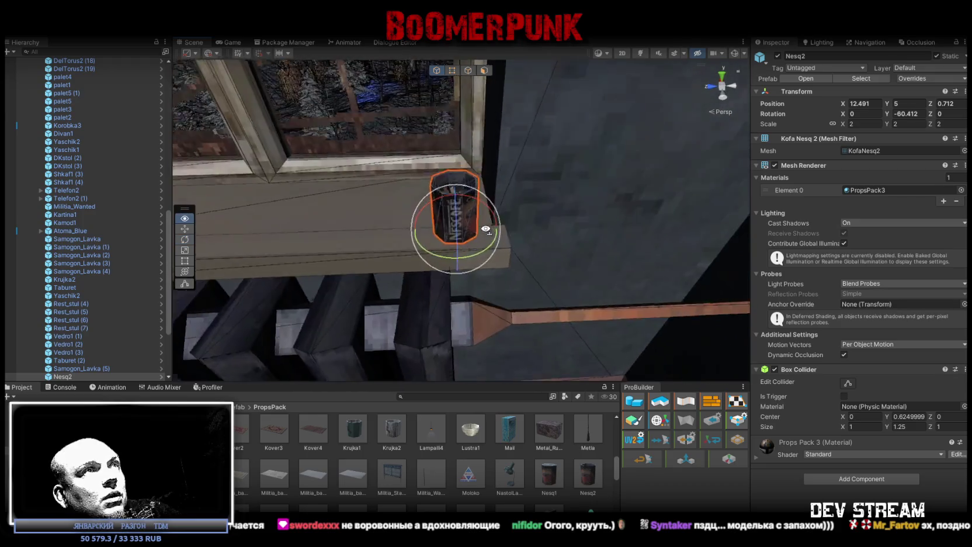
key(w)
mouse_move(461, 231)
mouse_down()
mouse_move(553, 233)
mouse_move(679, 298)
mouse_move(568, 271)
mouse_move(477, 238)
mouse_move(480, 228)
mouse_up()
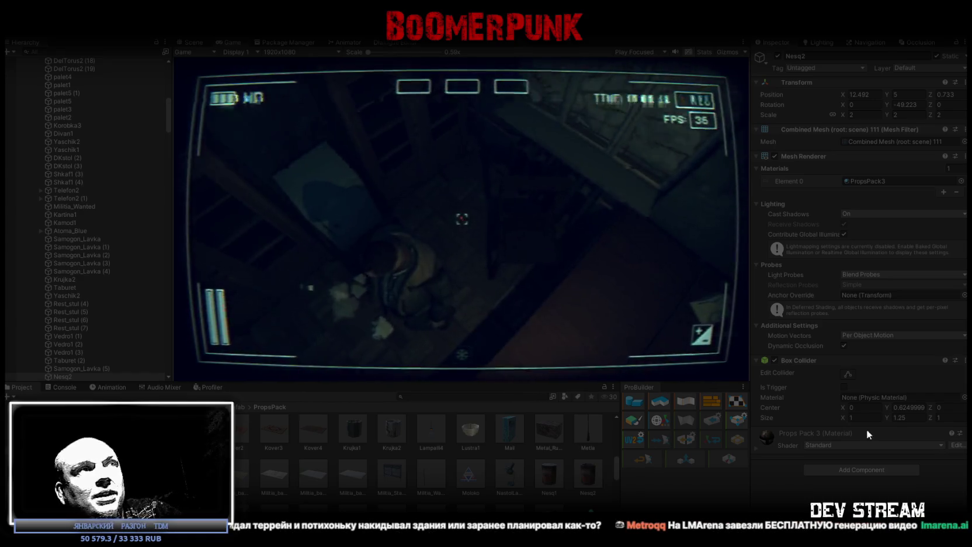
Maximize the game view and equip the golden armour and helmet from the bag
double_click(233, 41)
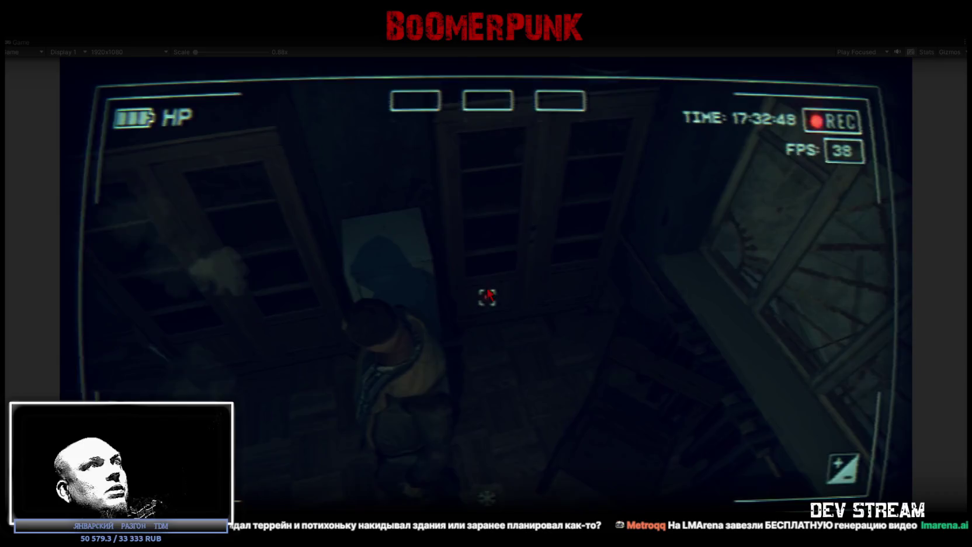
key(Escape)
click(560, 194)
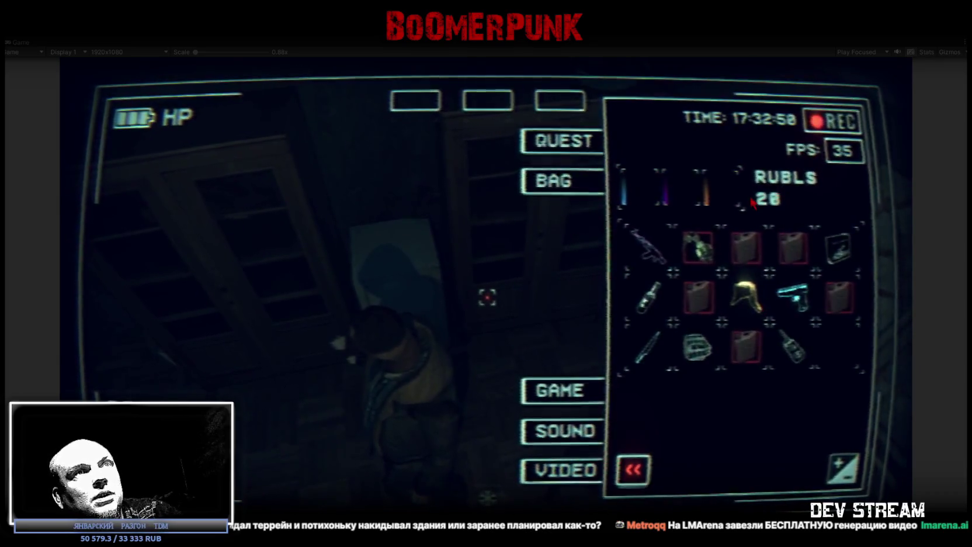
drag(747, 289, 719, 187)
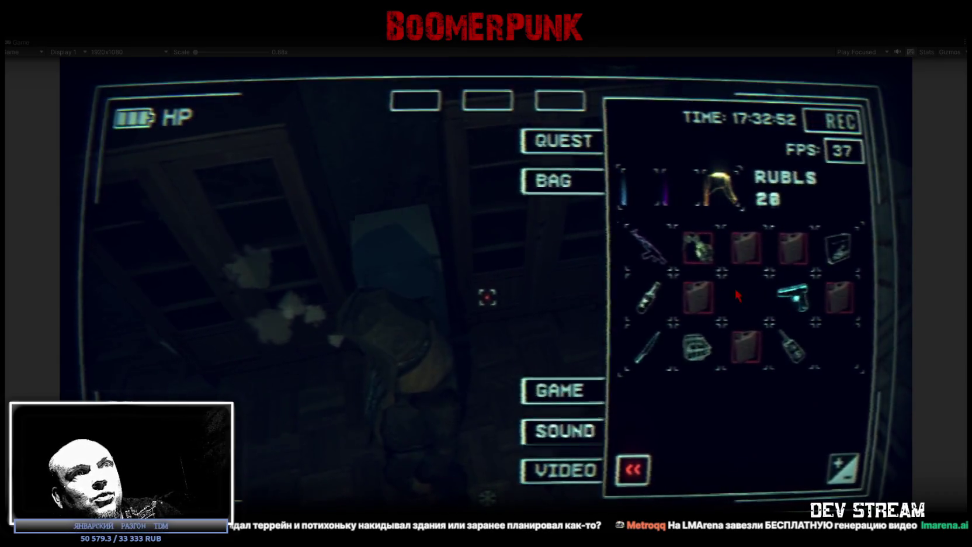
drag(574, 115, 560, 104)
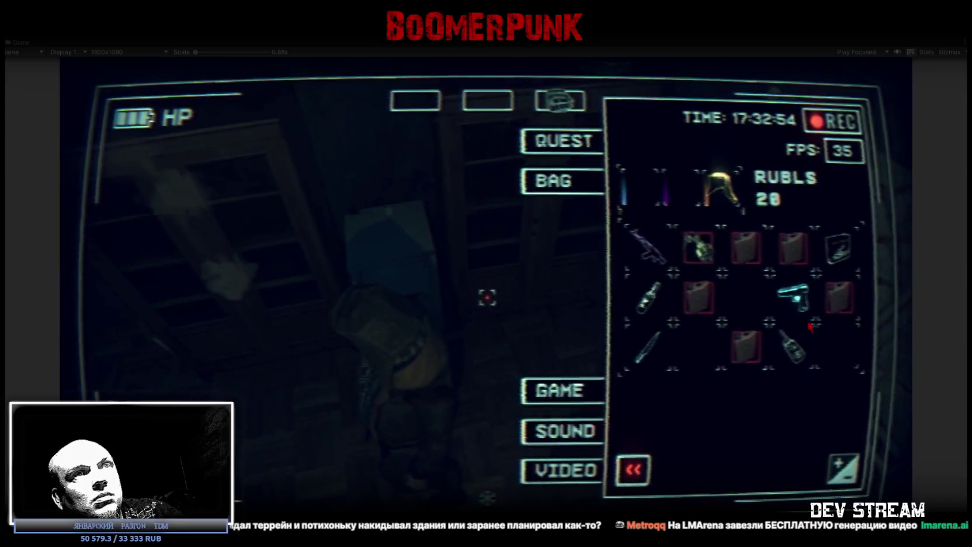
click(633, 469)
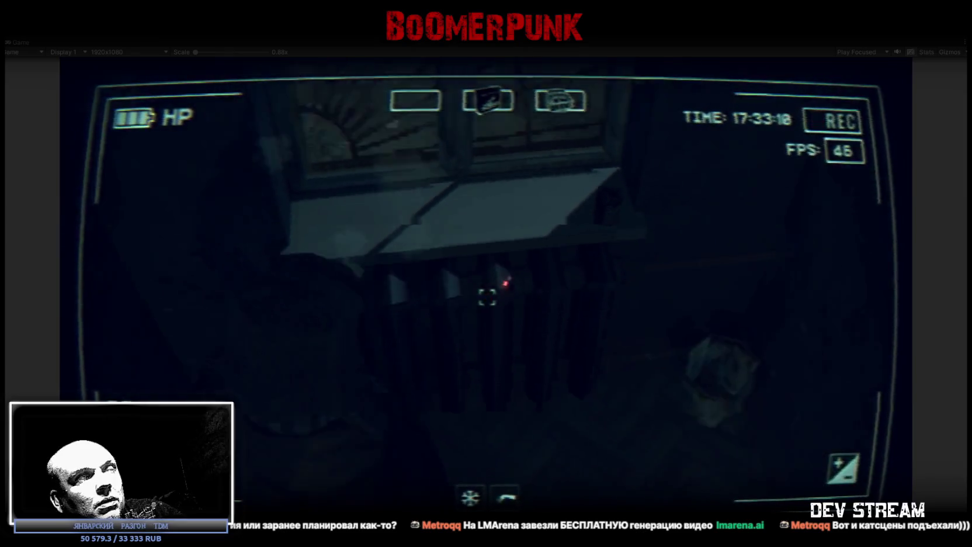
Open and close the inventory again, then stop Play mode
key(Tab)
key(Escape)
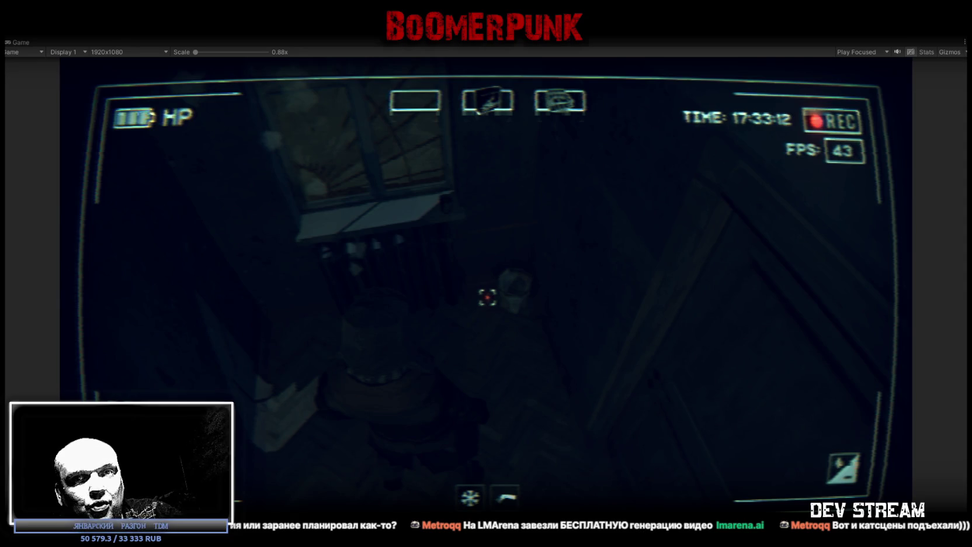
key(ctrl+p)
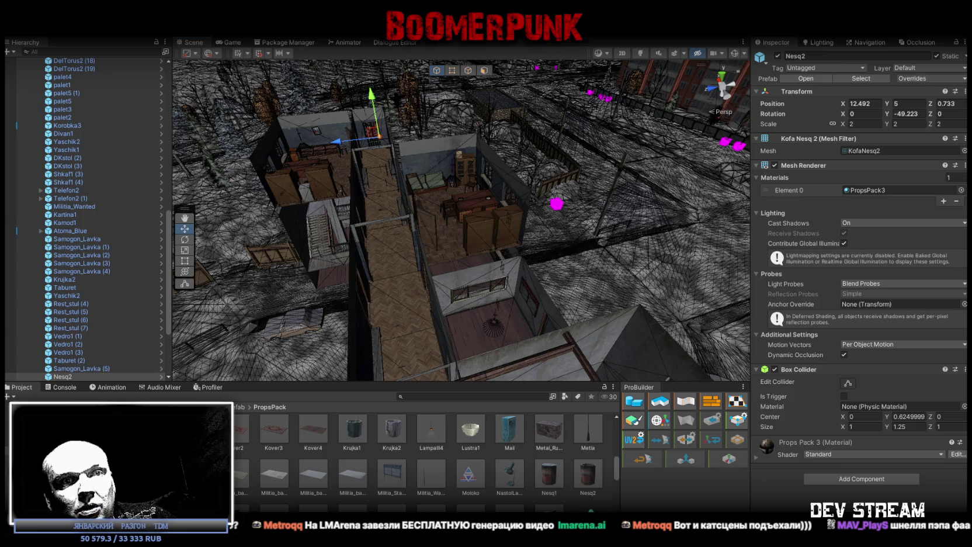
Orbit the Scene view over the building
mouse_move(561, 240)
mouse_down()
mouse_move(578, 242)
mouse_move(556, 248)
mouse_move(551, 264)
mouse_up()
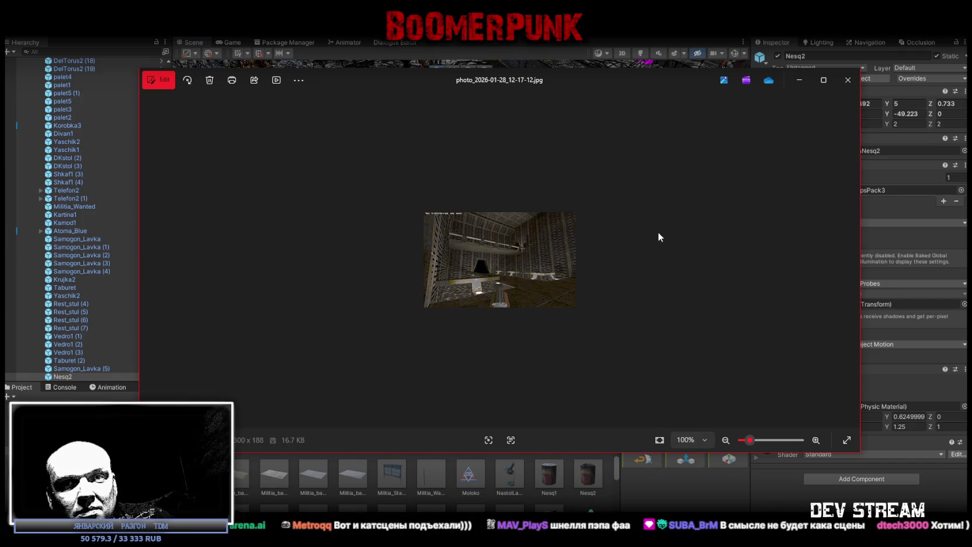
Maximize the screenshot in Windows Photos, then close the viewer
click(824, 80)
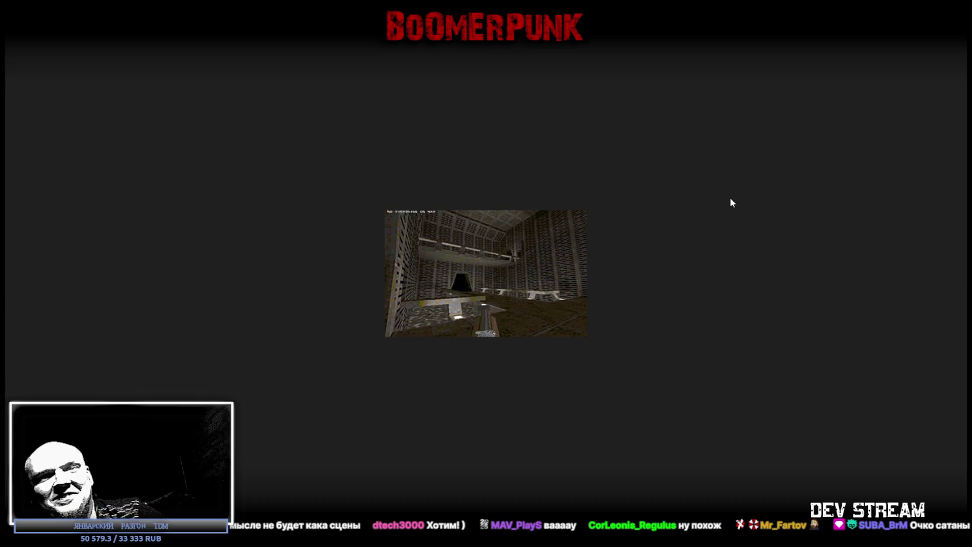
click(673, 119)
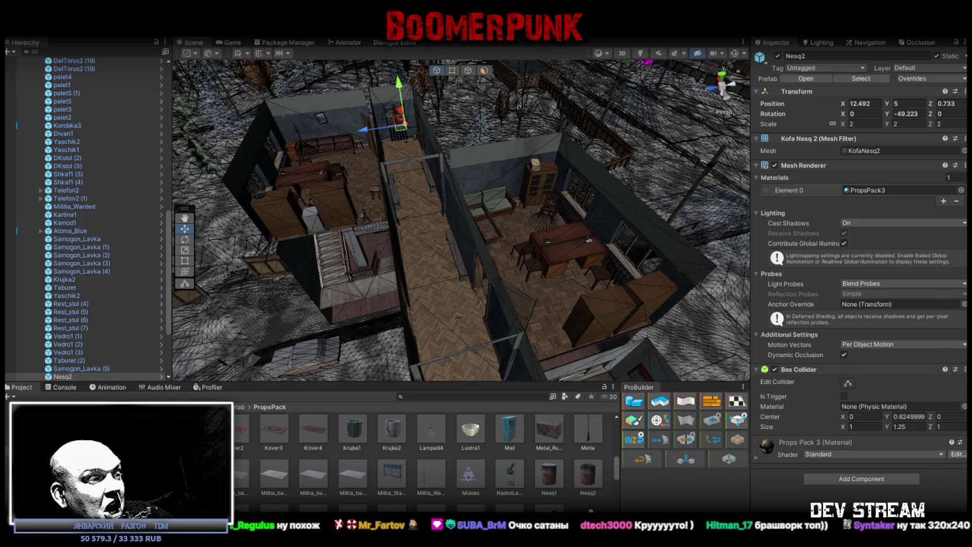
In Blockbench, view the can from above and save PropsPack1.bbmodel before returning to Unity
key(alt+Tab)
scroll(709, 423, up, 3)
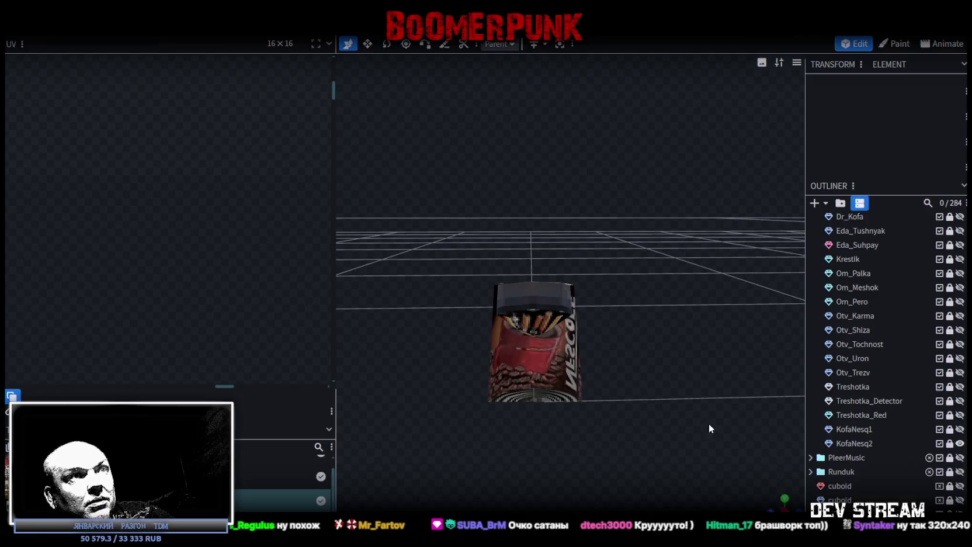
scroll(704, 432, down, 3)
mouse_move(782, 500)
mouse_down()
mouse_move(680, 445)
mouse_move(697, 399)
mouse_move(671, 336)
mouse_move(647, 337)
mouse_move(668, 338)
mouse_up()
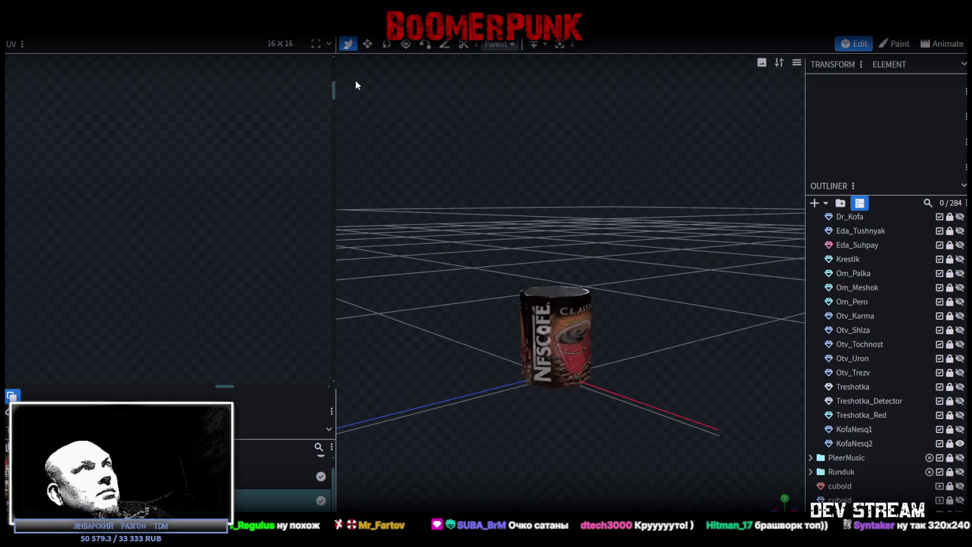
key(ctrl+s)
key(alt+Tab)
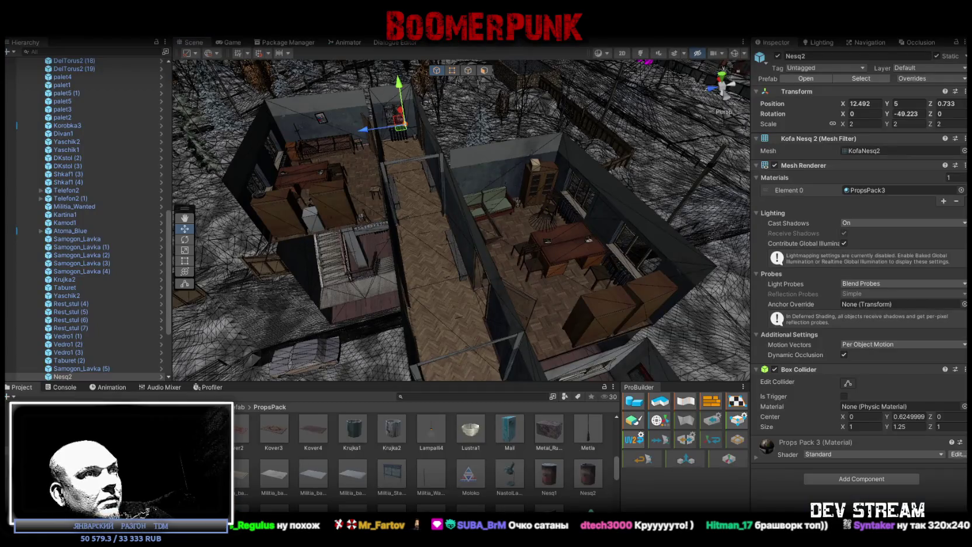
Select Nesq1 and Nesq2 together and reset both box colliders to fit the cans
click(555, 472)
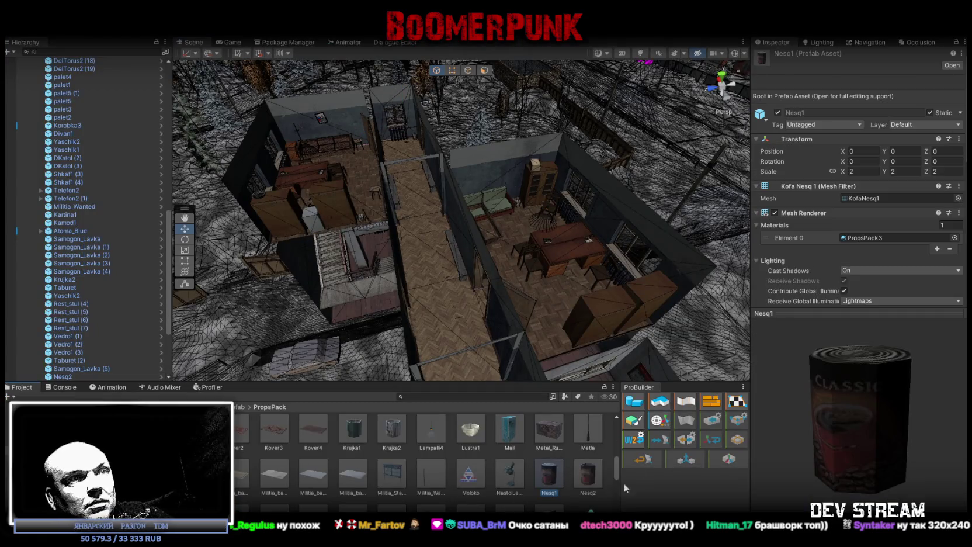
scroll(901, 310, down, 6)
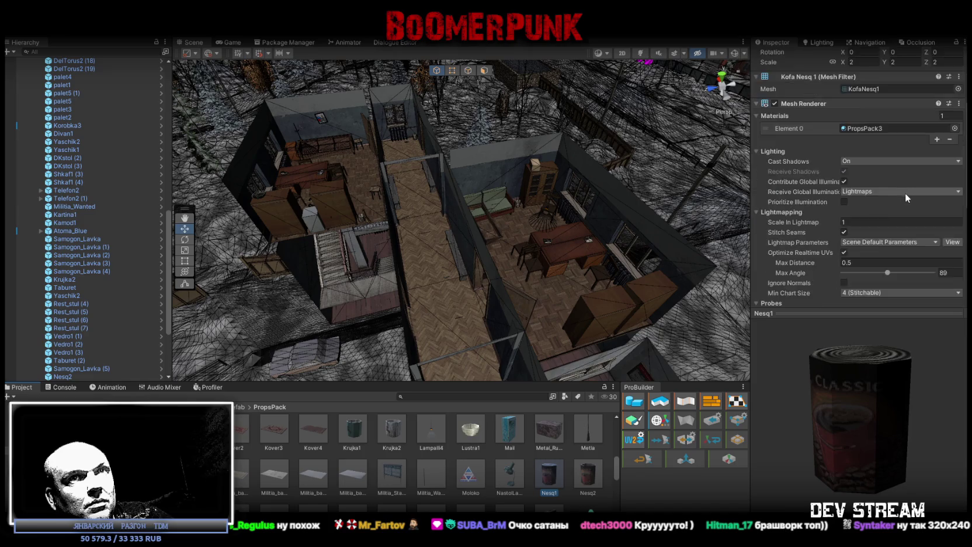
drag(901, 309, 901, 399)
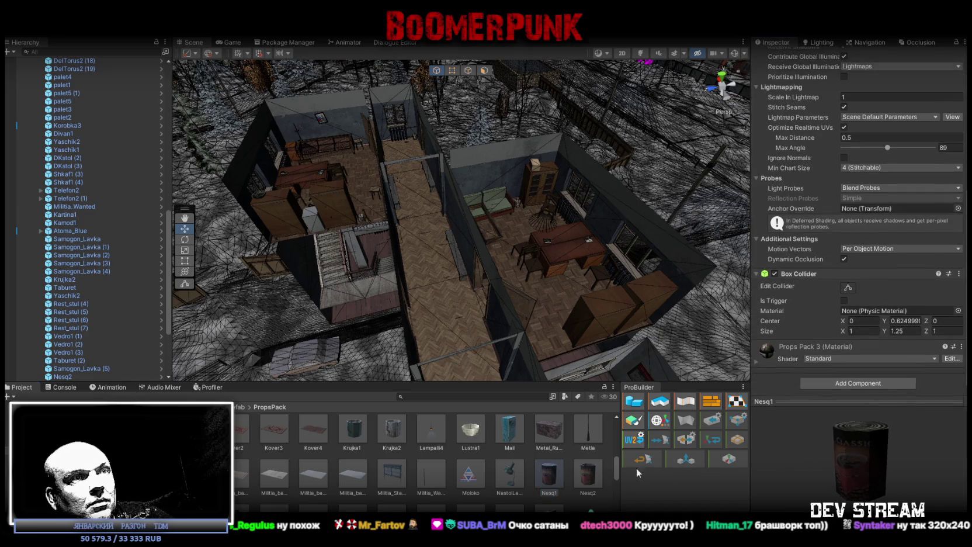
ctrl+click(590, 476)
click(959, 274)
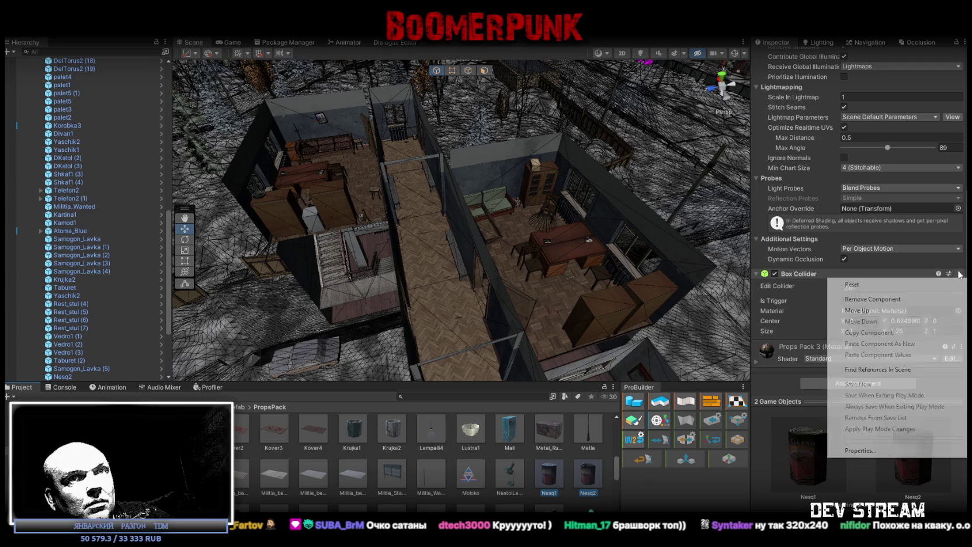
click(876, 285)
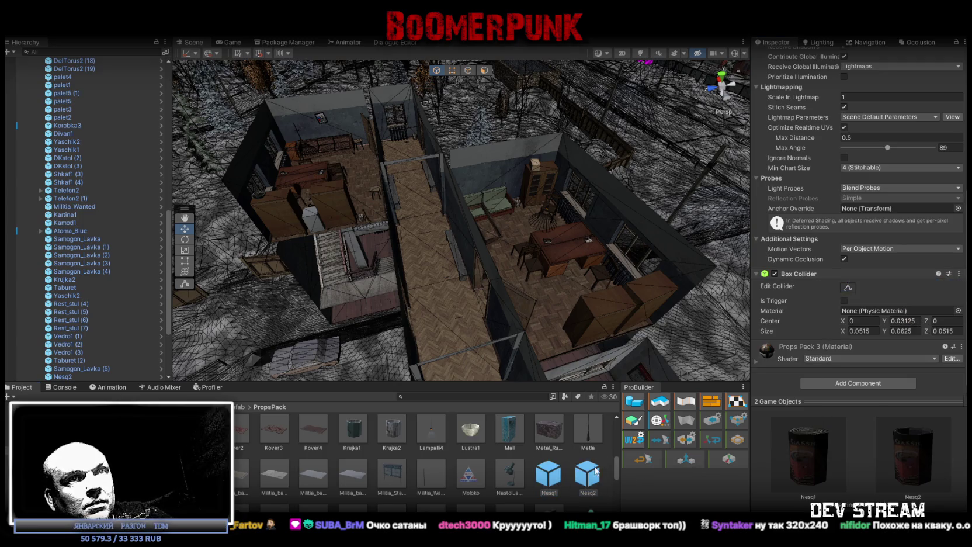
In the Nesq1 prefab, set the box collider Size X and Z to 0.04
double_click(552, 477)
click(734, 68)
click(868, 418)
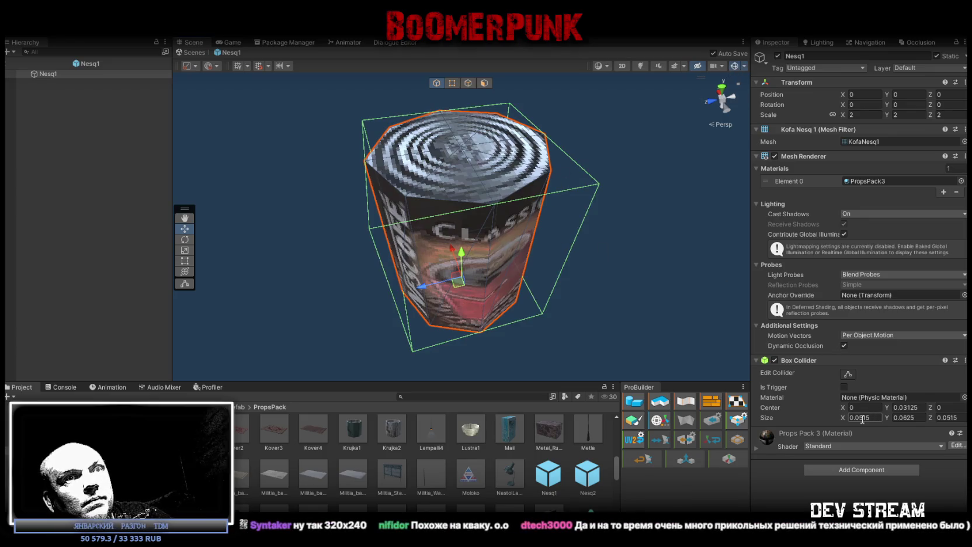
text(0.05)
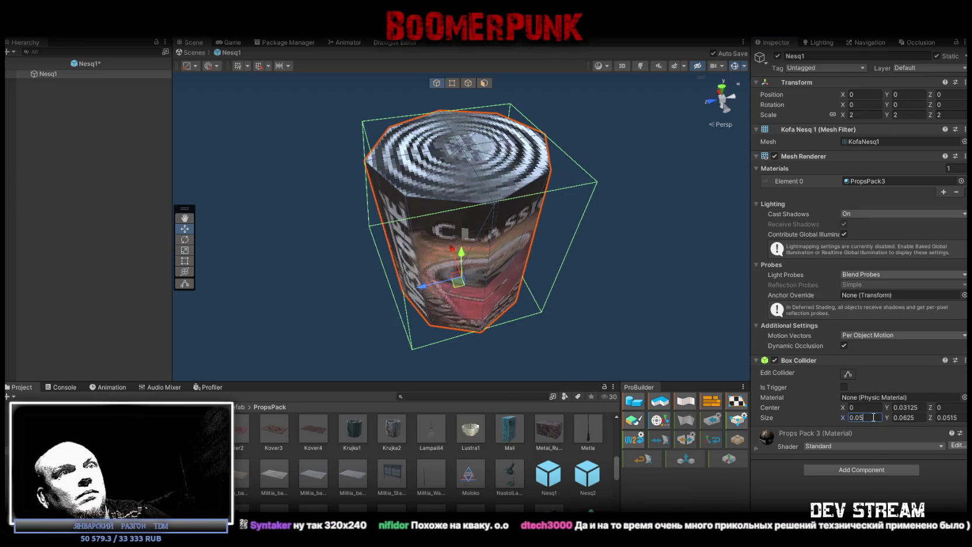
text(0.04)
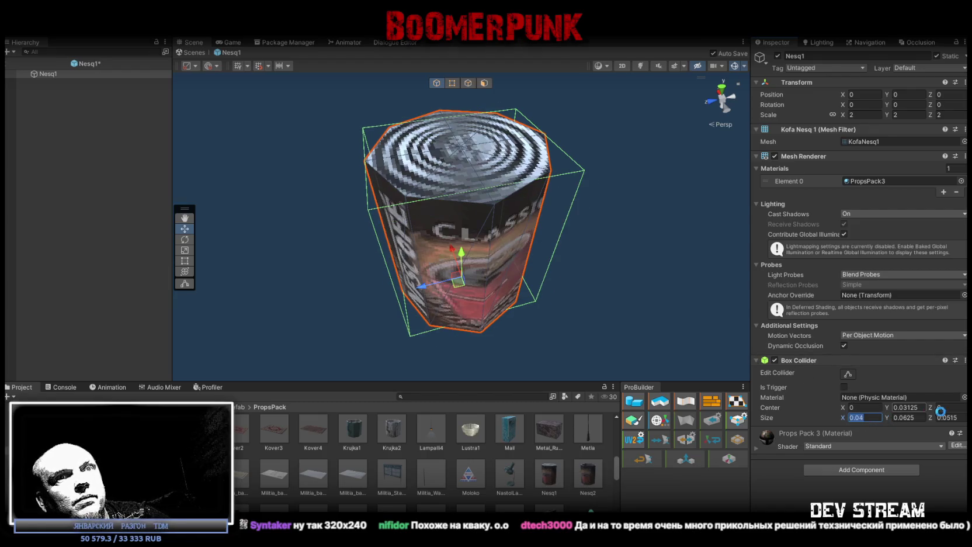
click(958, 417)
text(0.04)
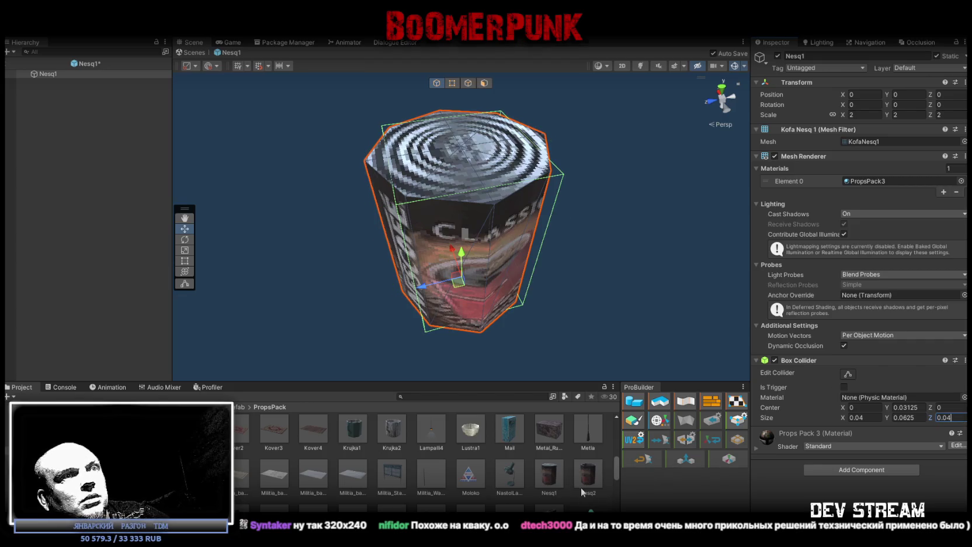
Set the Nesq2 collider Size X and Z to 0.04, then exit Prefab Mode
click(589, 478)
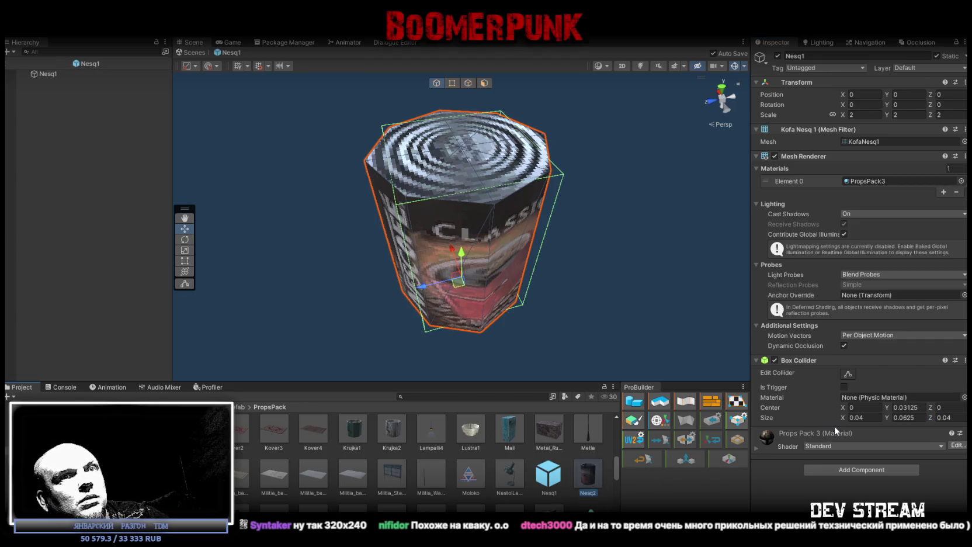
scroll(863, 348, down, 10)
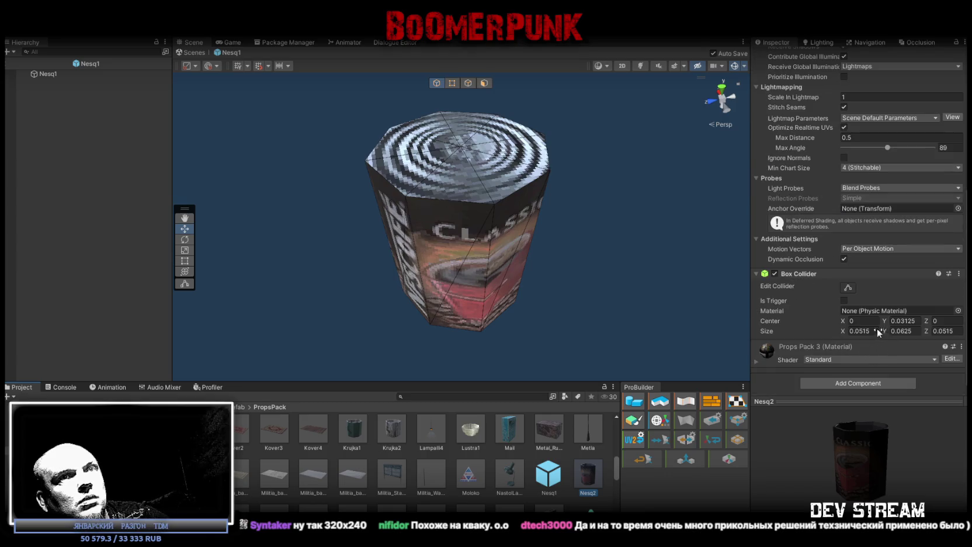
click(863, 330)
text(0.04)
click(957, 331)
text(0.04)
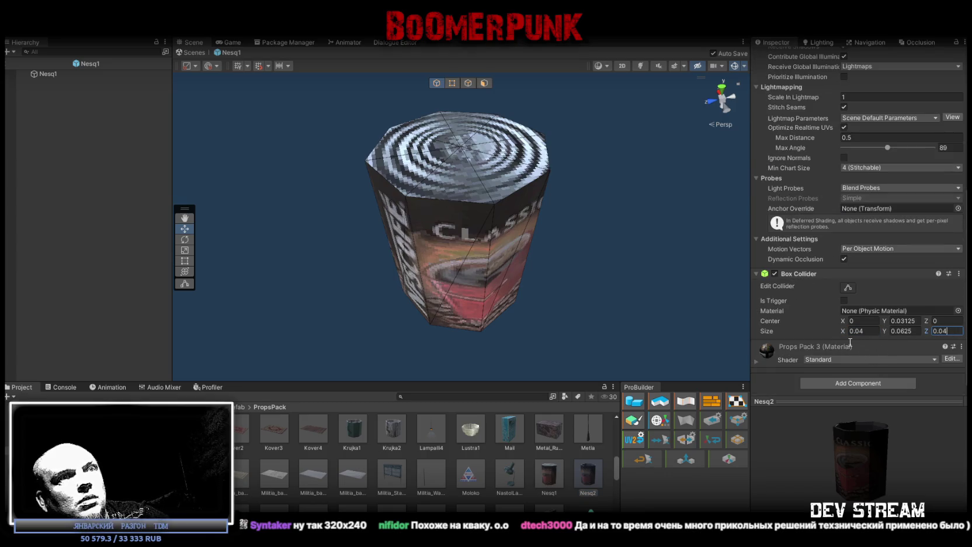
click(549, 476)
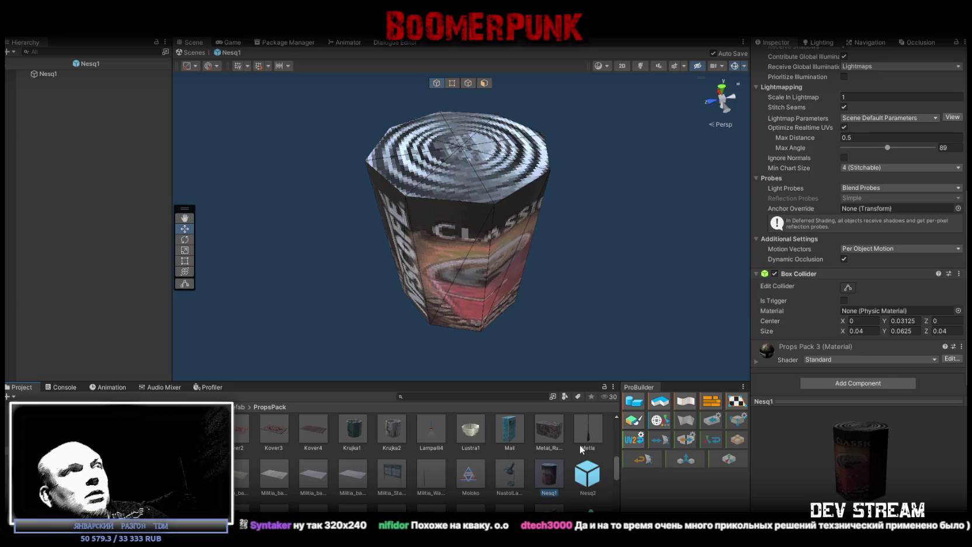
click(194, 52)
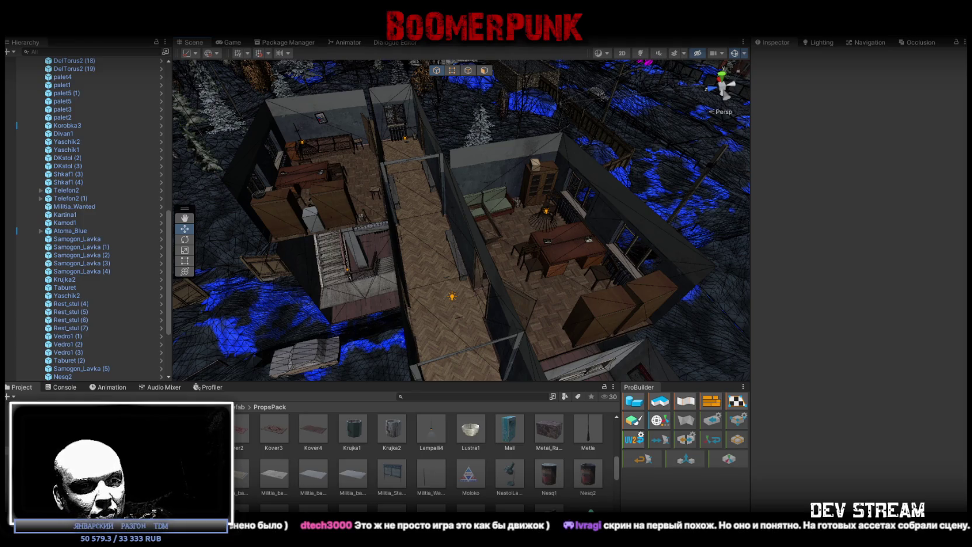
In Steam, search the store for 'winterhut' and open the Winter Hut page
key(alt+Tab)
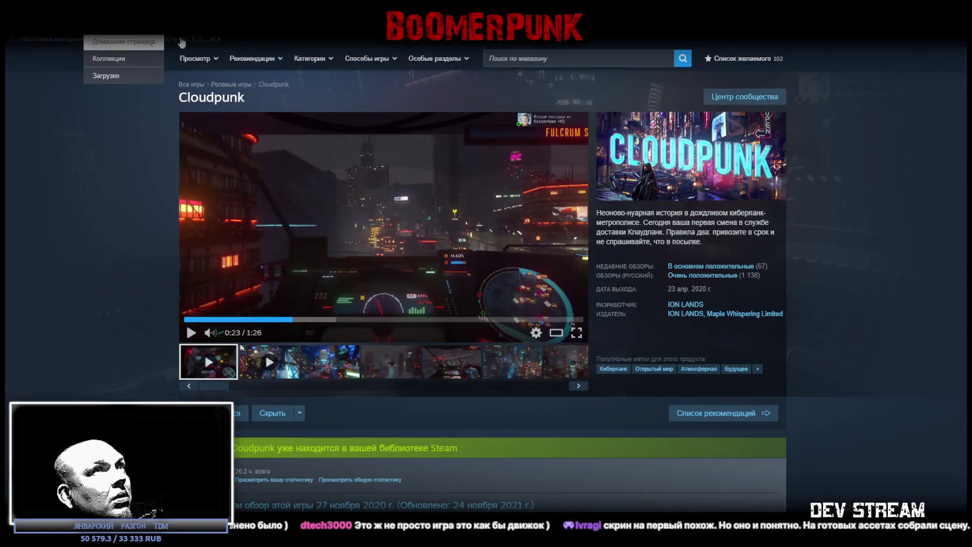
click(514, 57)
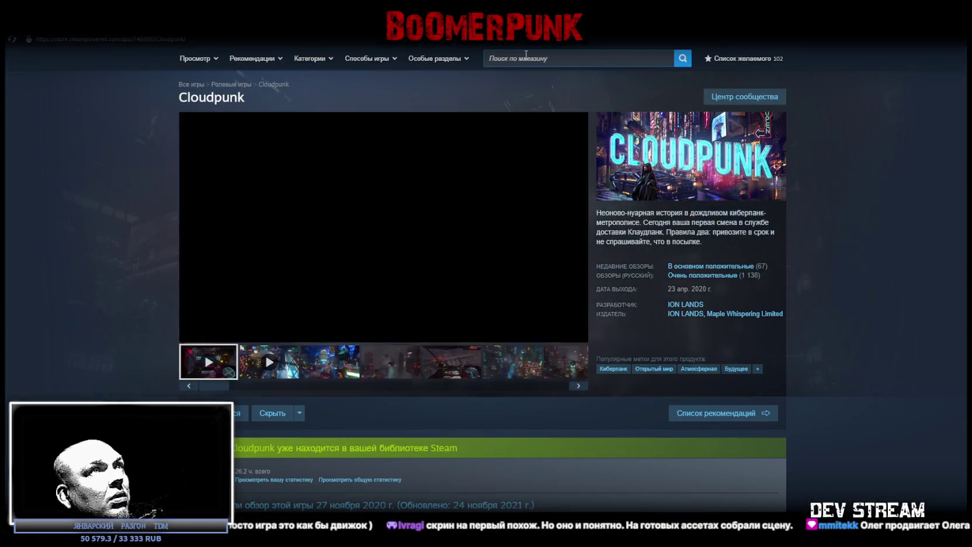
text(w)
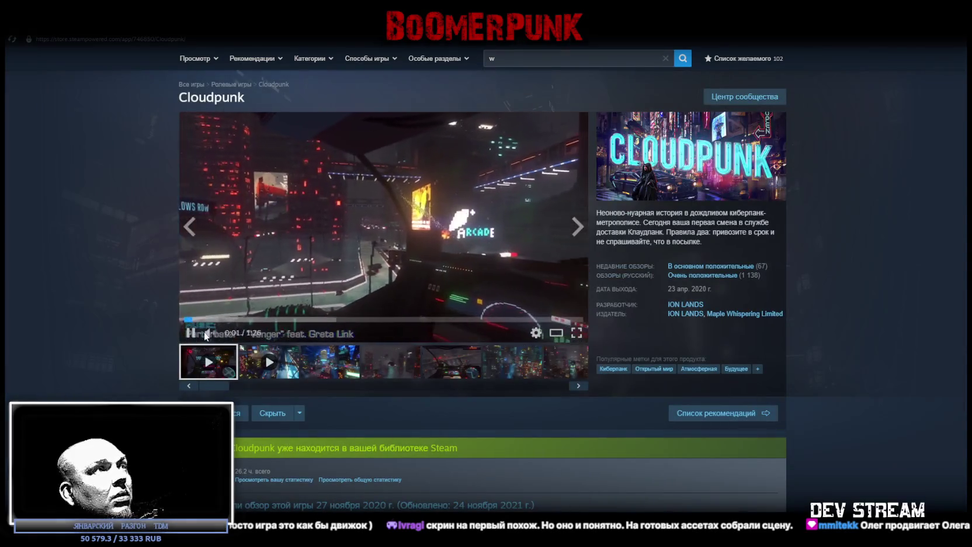
text(int)
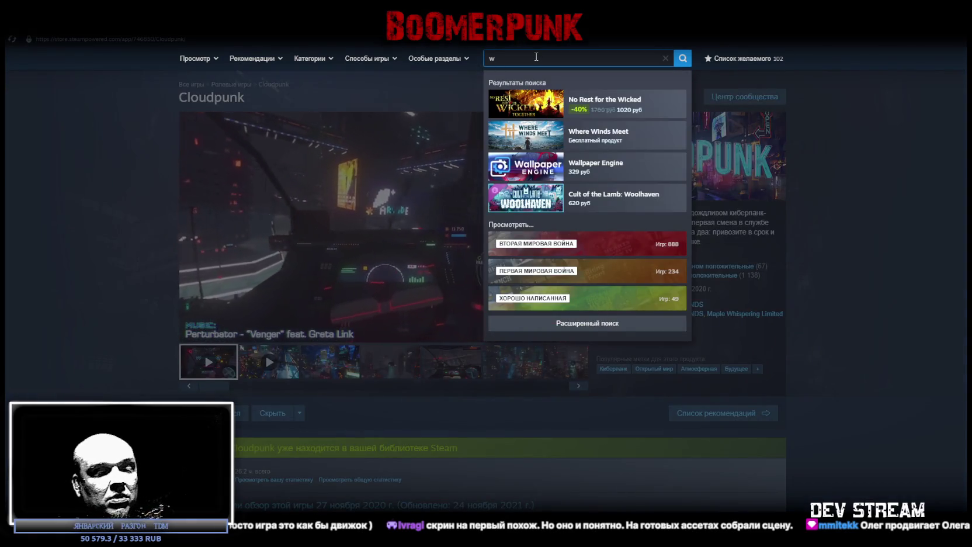
text(erhut)
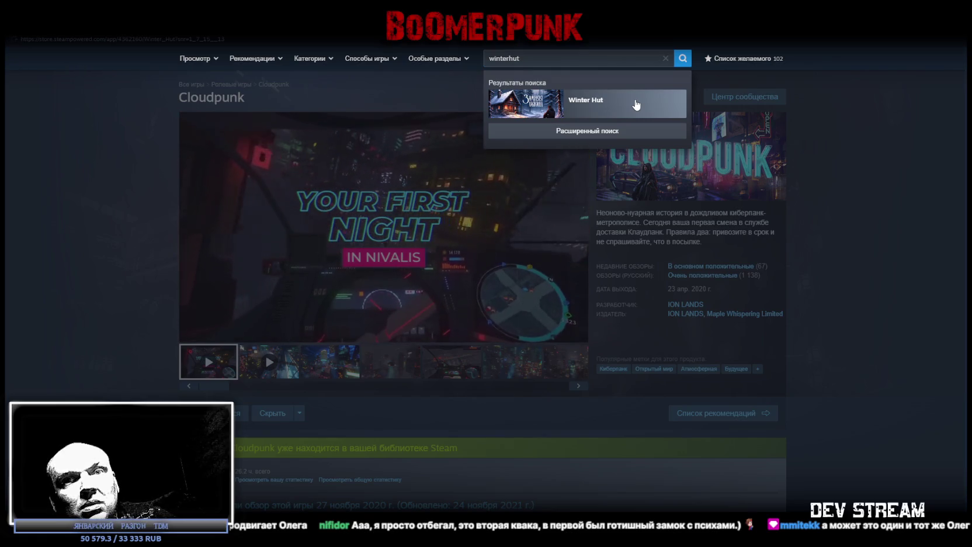
click(637, 103)
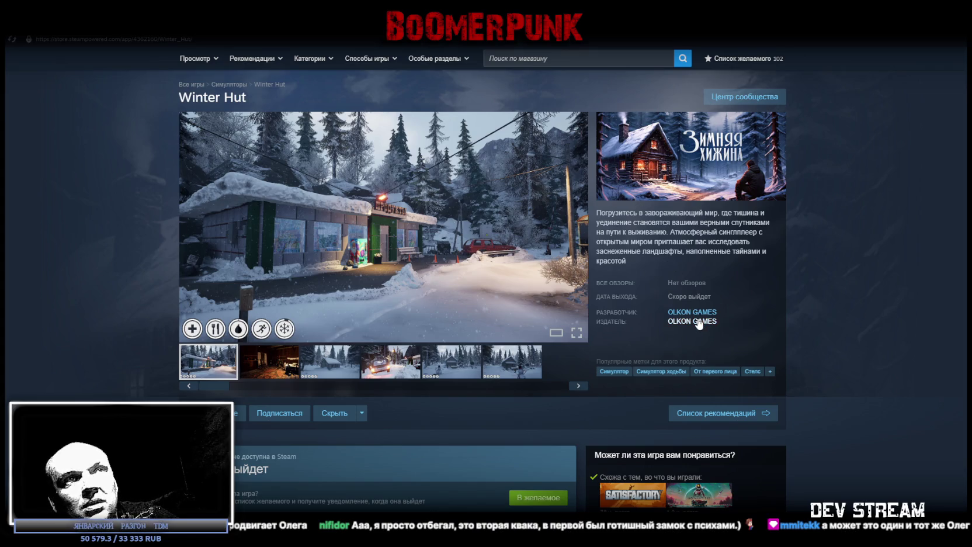
Browse the Winter Hut screenshots: interior, snowy cabin, car and snowman cabin
click(274, 365)
click(353, 370)
click(390, 367)
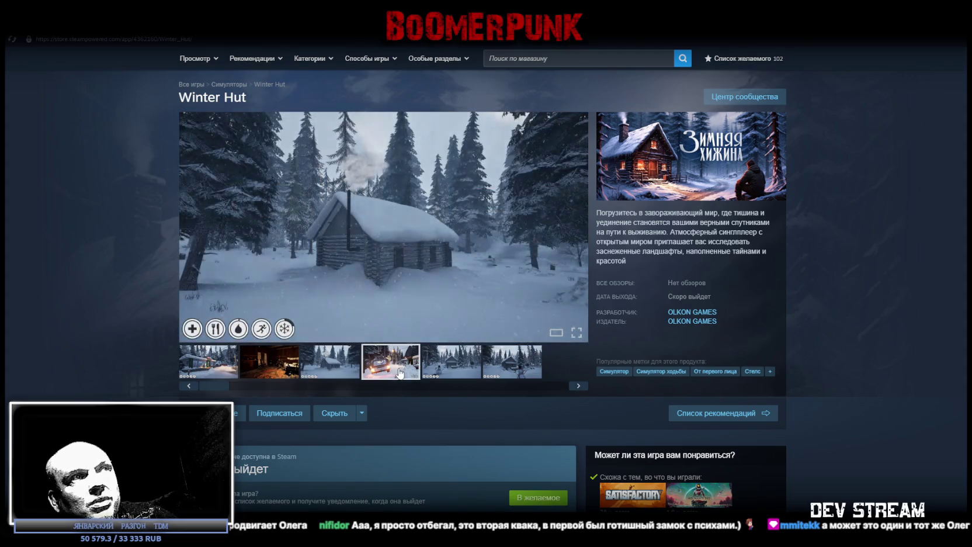
click(451, 367)
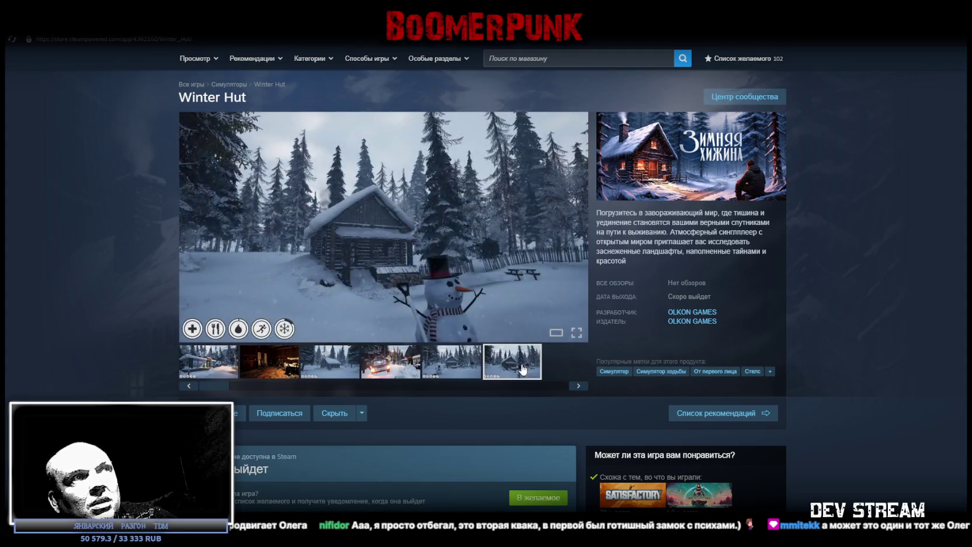
click(218, 365)
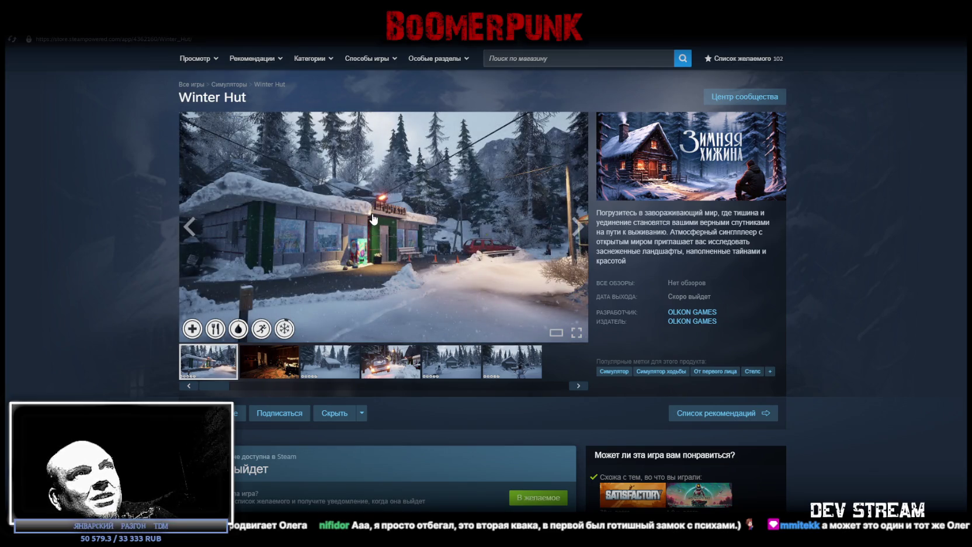
click(278, 375)
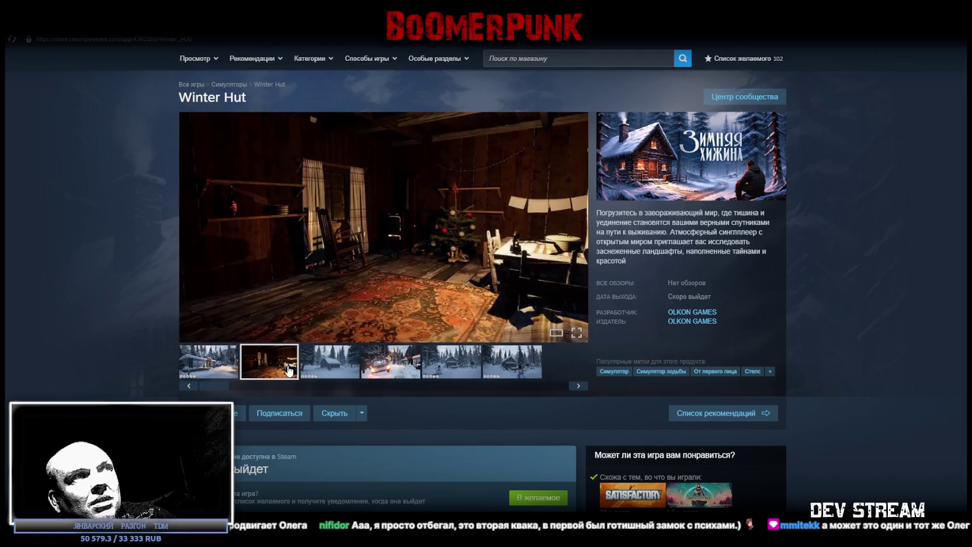
click(345, 367)
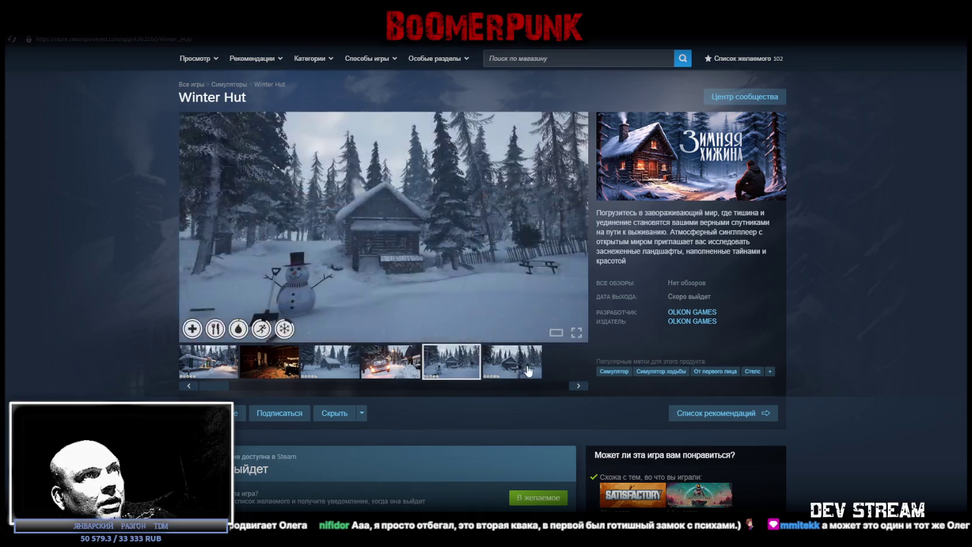
click(330, 362)
click(270, 367)
click(208, 363)
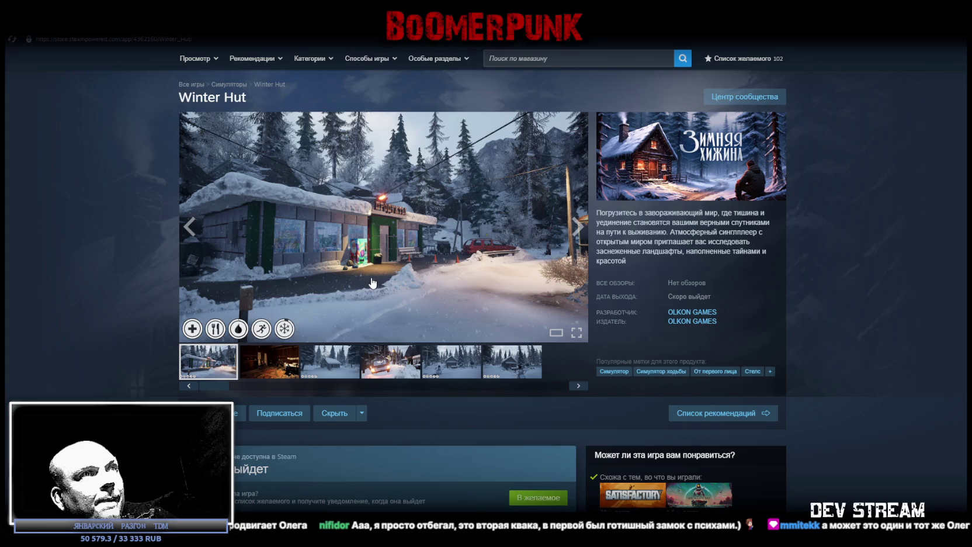
Scroll through the rest of the store page, then return to the Steam library
scroll(372, 277, down, 3)
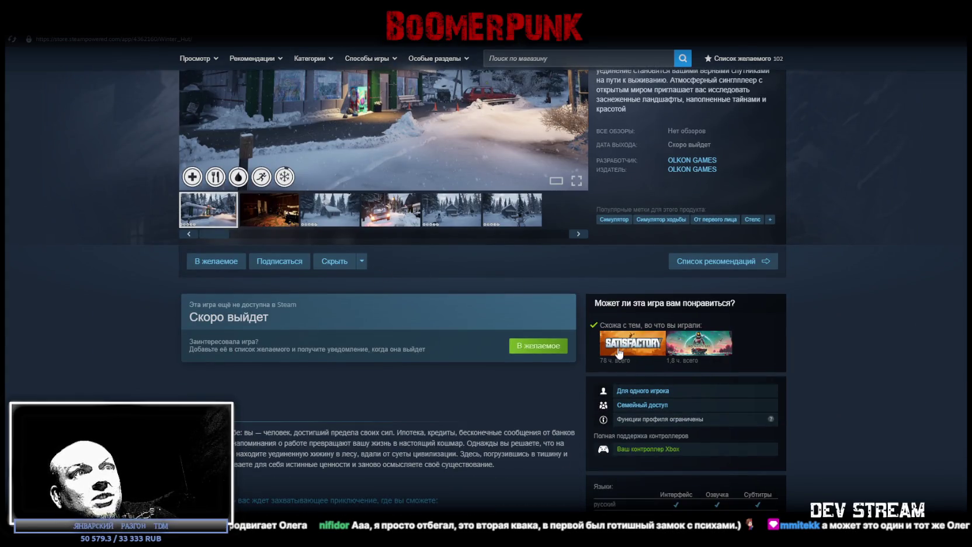
mouse_move(621, 349)
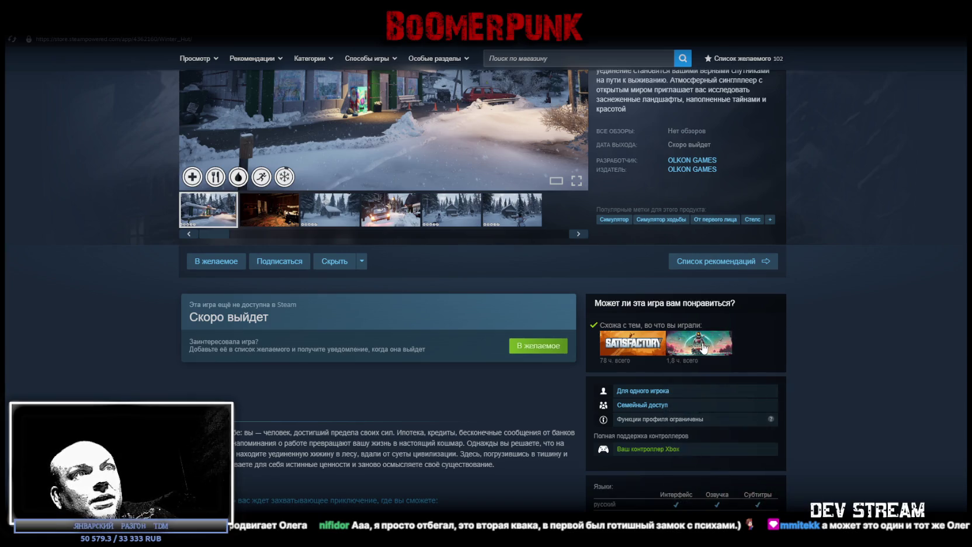
mouse_move(703, 348)
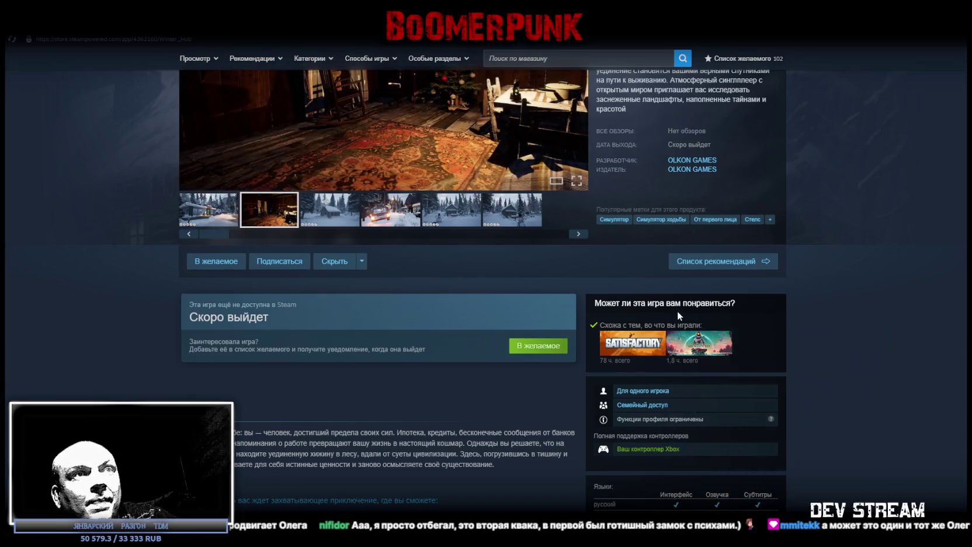
scroll(664, 299, down, 2)
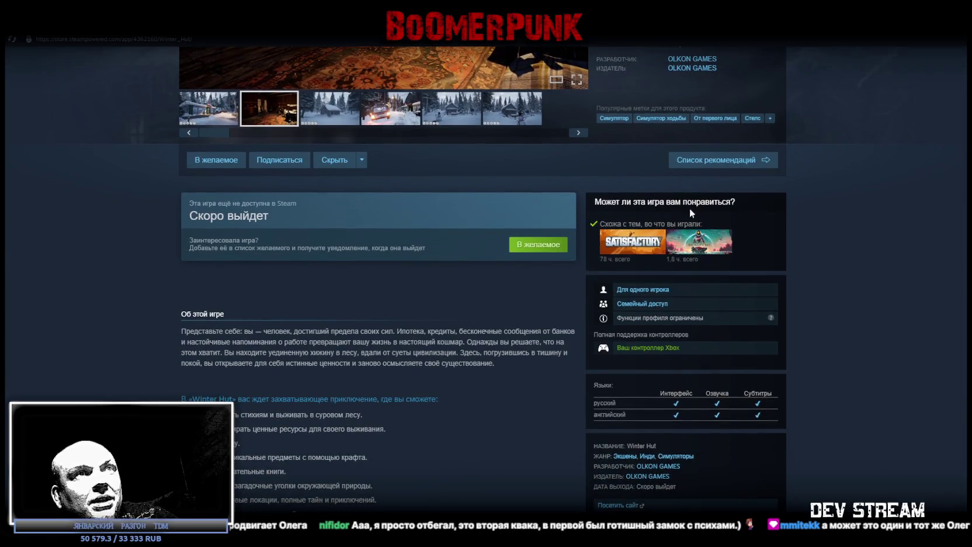
scroll(685, 213, up, 5)
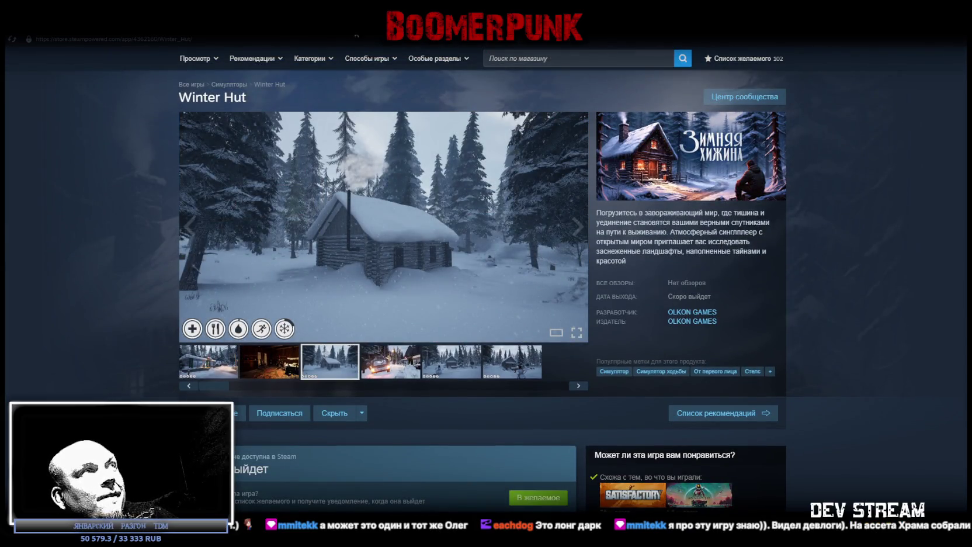
click(117, 55)
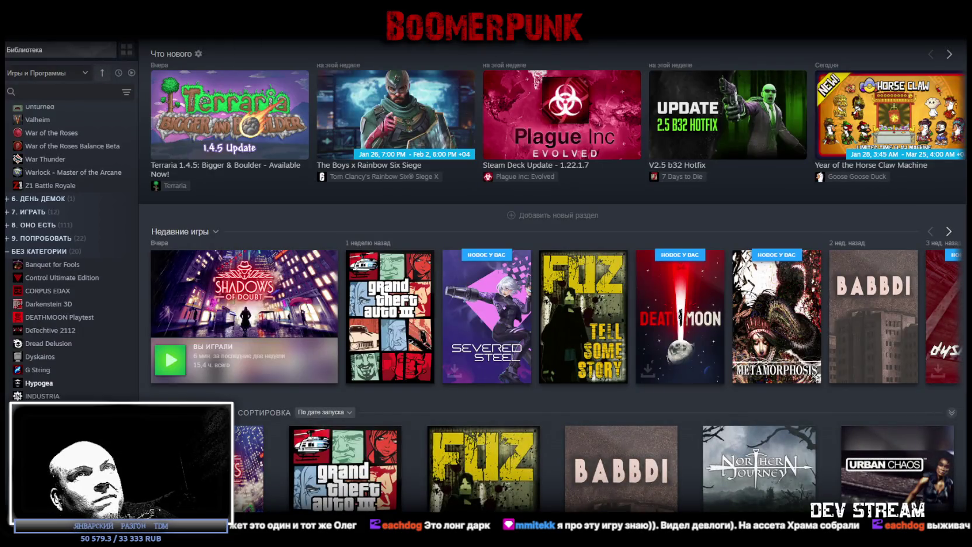
Switch from the Steam library back to the Unity editor
key(alt+Tab)
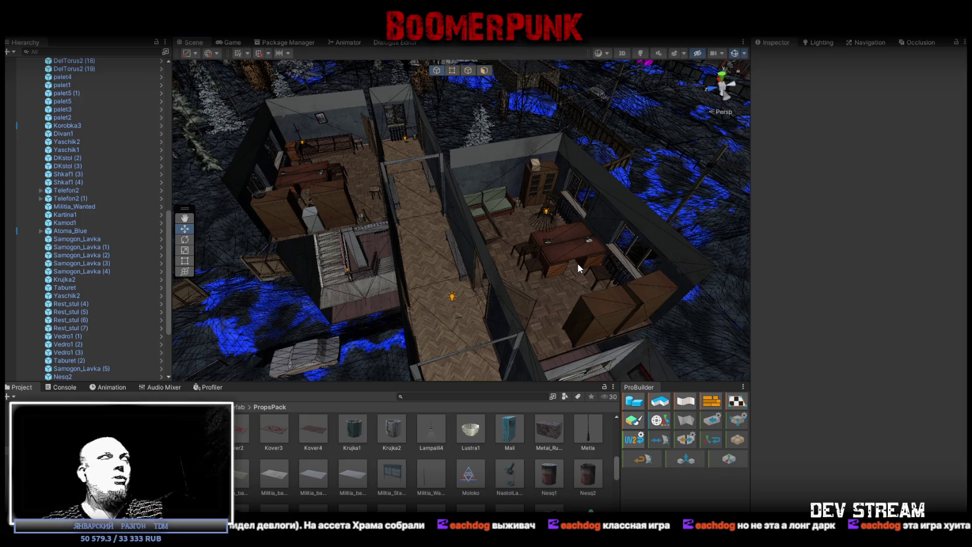
Orbit the Scene view down into the room with the desk, green sofa and cabinet
mouse_move(579, 264)
mouse_down()
mouse_move(526, 213)
mouse_move(508, 213)
mouse_move(547, 287)
mouse_up()
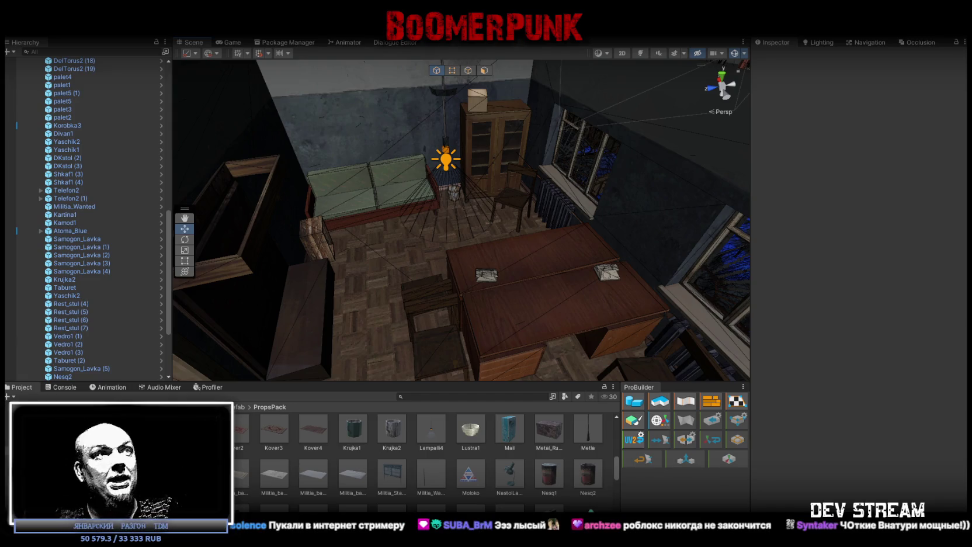
Fly the Scene view to the windowsill and select the Nesq2 Nescafe can there
mouse_move(513, 211)
mouse_down()
mouse_move(769, 273)
mouse_move(729, 256)
mouse_move(215, 184)
mouse_move(450, 252)
mouse_move(720, 216)
mouse_move(848, 247)
mouse_move(811, 244)
mouse_move(795, 121)
mouse_move(765, 94)
mouse_up()
mouse_move(462, 237)
mouse_down()
mouse_move(451, 241)
mouse_move(523, 232)
mouse_move(505, 261)
mouse_move(392, 269)
mouse_move(490, 317)
mouse_move(475, 291)
mouse_up()
scroll(475, 291, up, 5)
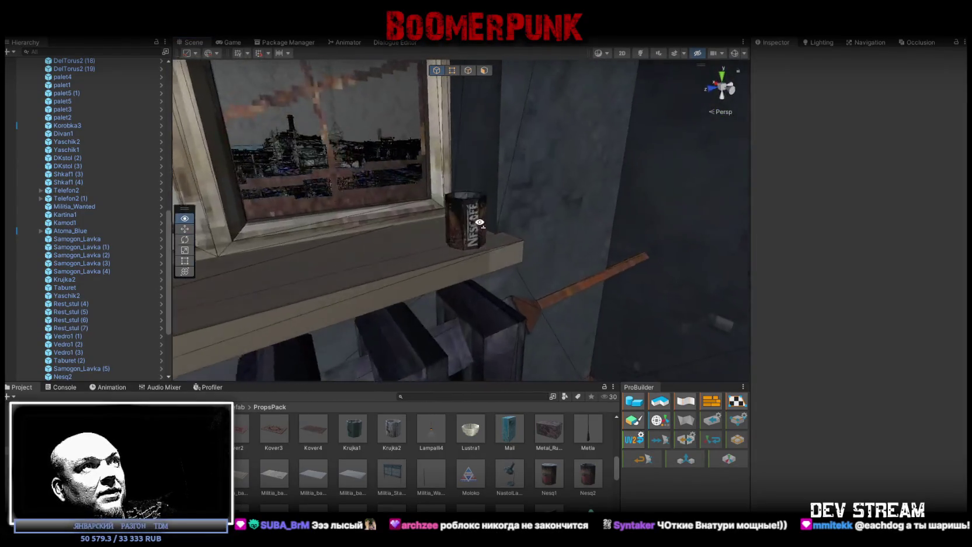
click(483, 240)
mouse_move(483, 240)
mouse_down()
mouse_move(509, 256)
mouse_move(506, 233)
mouse_move(565, 368)
mouse_move(520, 311)
mouse_move(520, 275)
mouse_up()
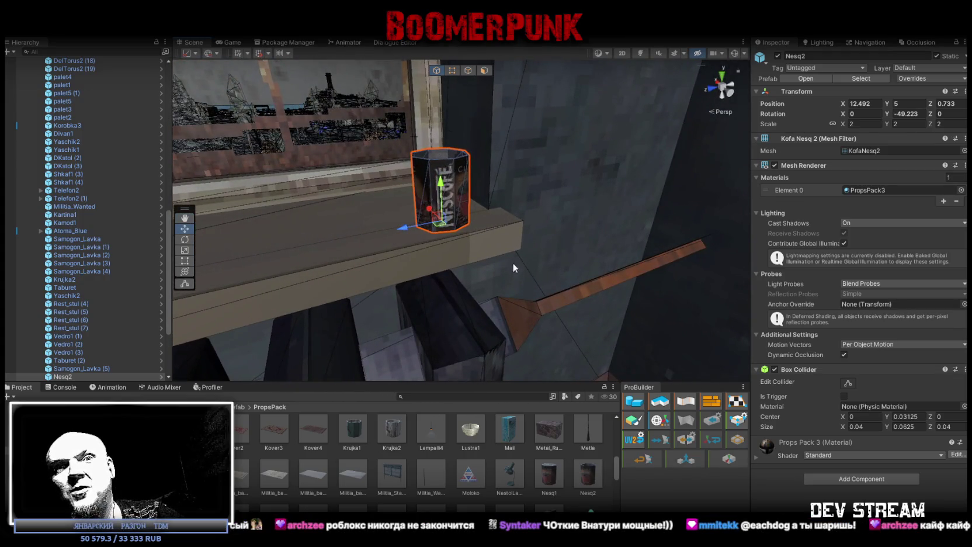
key(f)
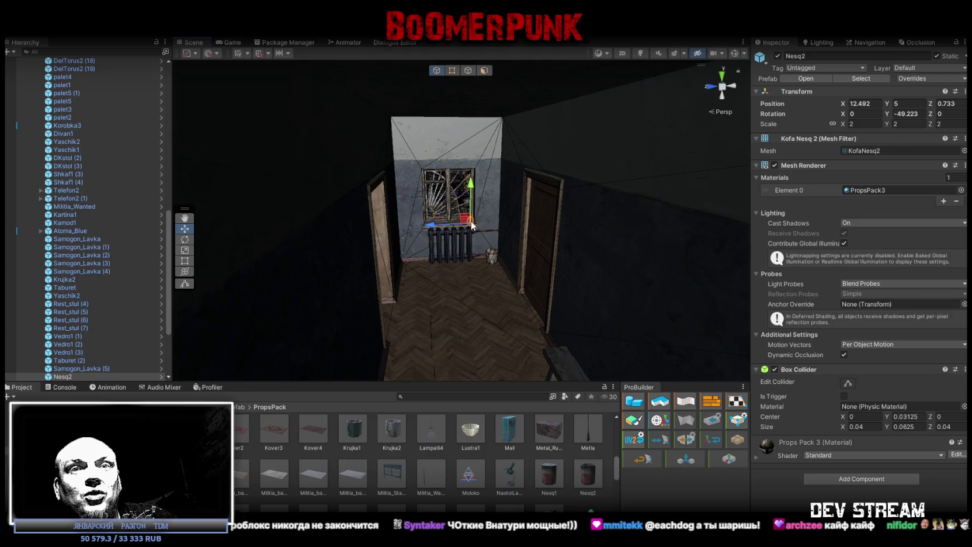
scroll(429, 188, up, 6)
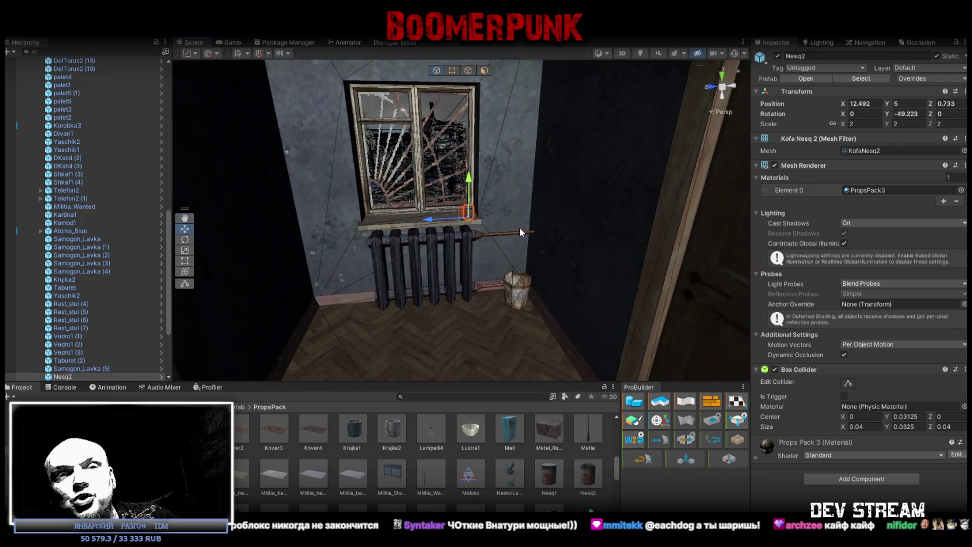
drag(520, 227, 604, 245)
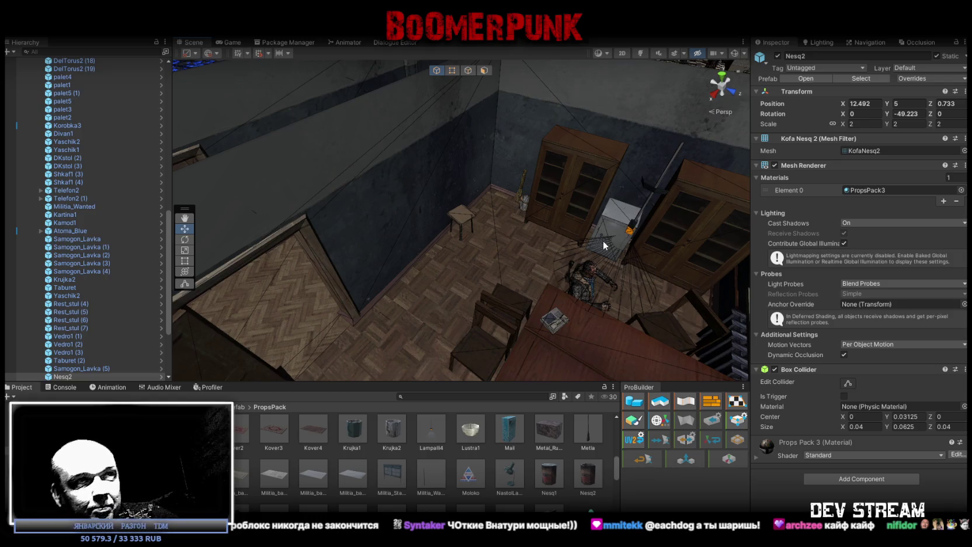
mouse_move(602, 241)
mouse_down()
mouse_move(517, 198)
mouse_move(604, 155)
mouse_up()
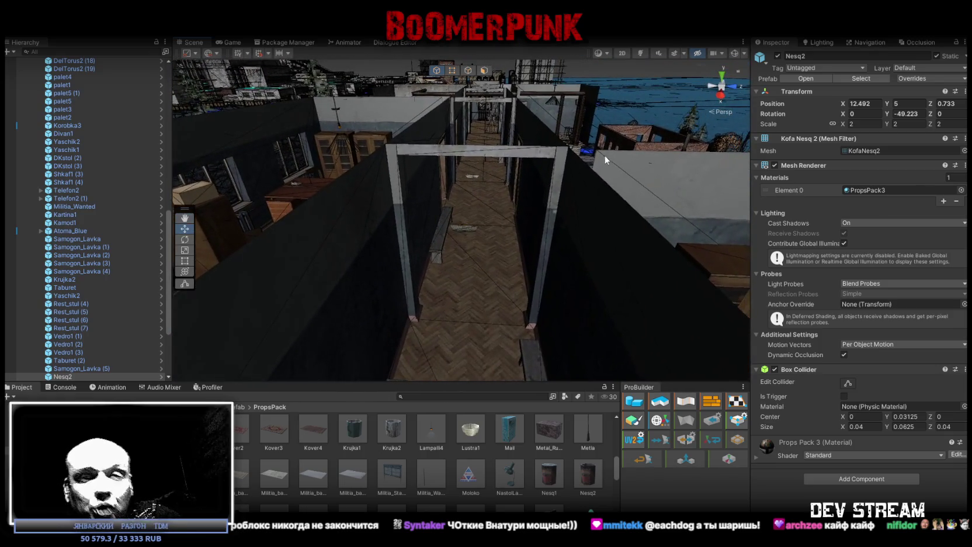
mouse_move(510, 190)
mouse_down()
mouse_move(558, 231)
mouse_move(487, 225)
mouse_move(511, 243)
mouse_move(542, 231)
mouse_move(642, 153)
mouse_move(629, 150)
mouse_up()
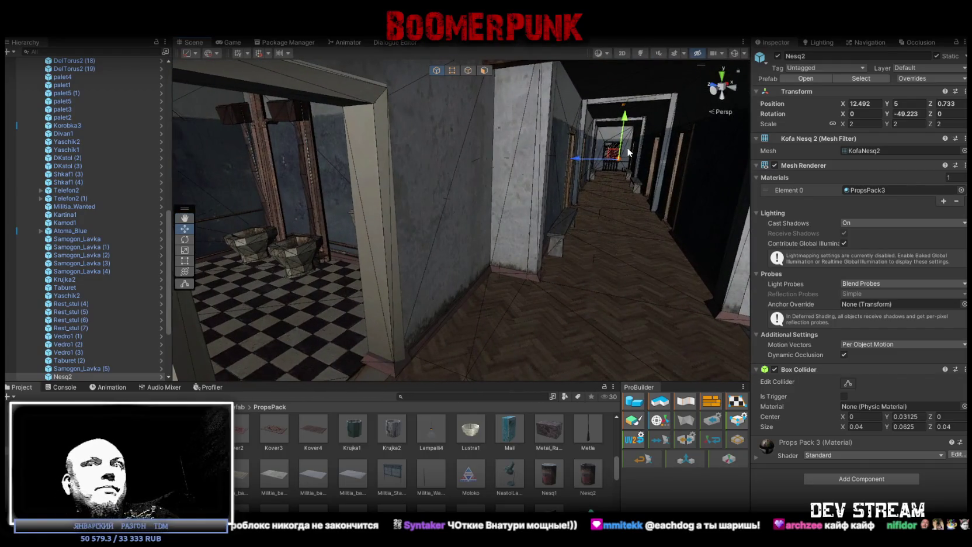
key(f)
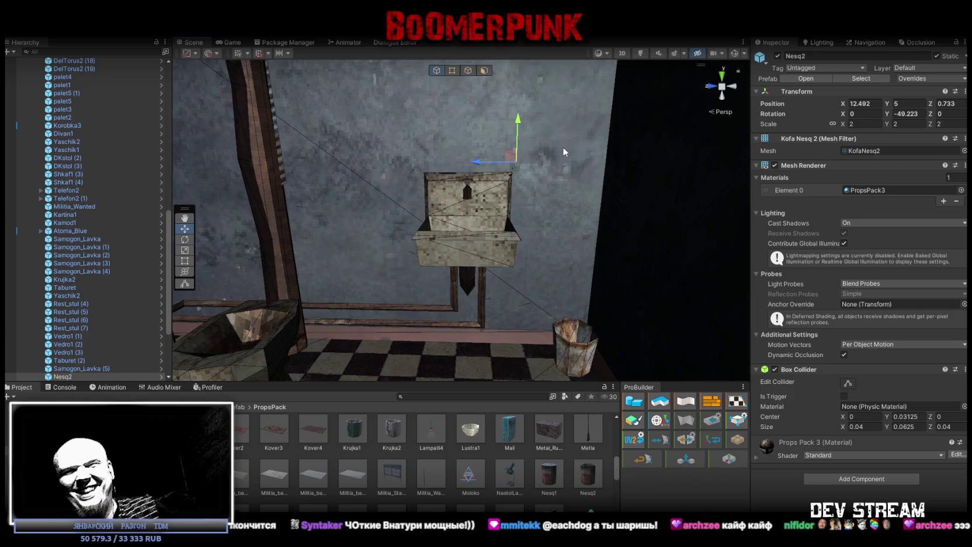
Collapse TutorProps and MainTutorBuild, expand TestingPOW and select TDMkomers
mouse_move(391, 196)
mouse_down()
mouse_move(504, 230)
mouse_move(485, 279)
mouse_move(444, 274)
mouse_up()
scroll(111, 248, up, 15)
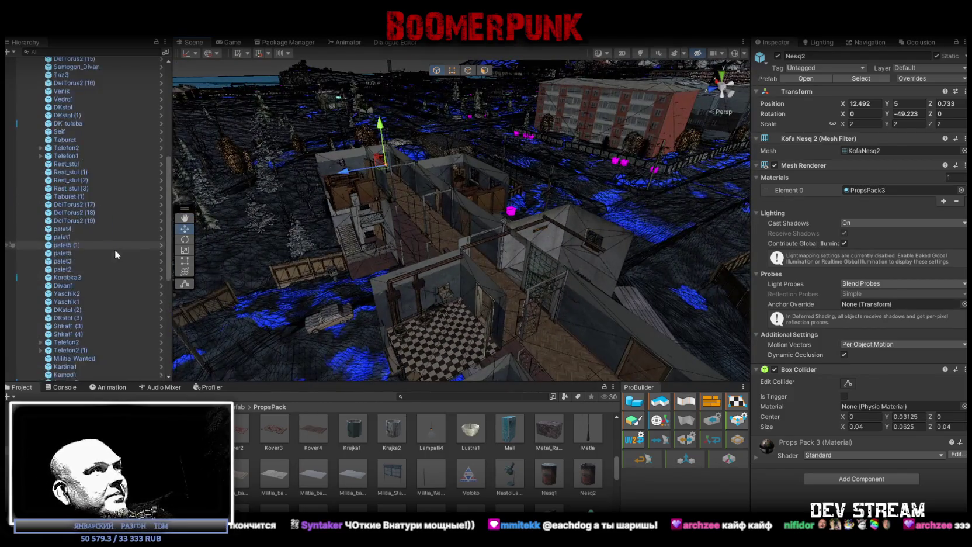
click(33, 102)
click(26, 78)
click(26, 166)
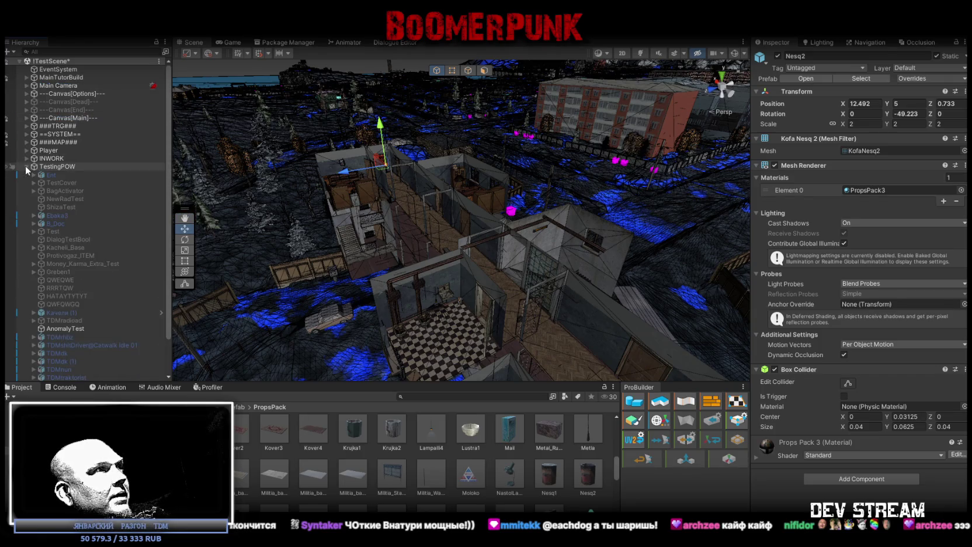
scroll(105, 246, down, 3)
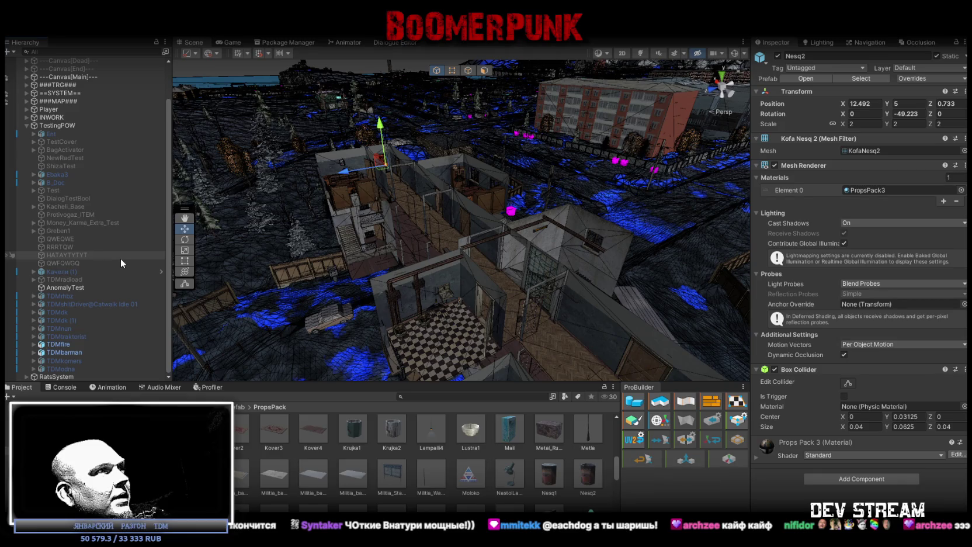
click(88, 363)
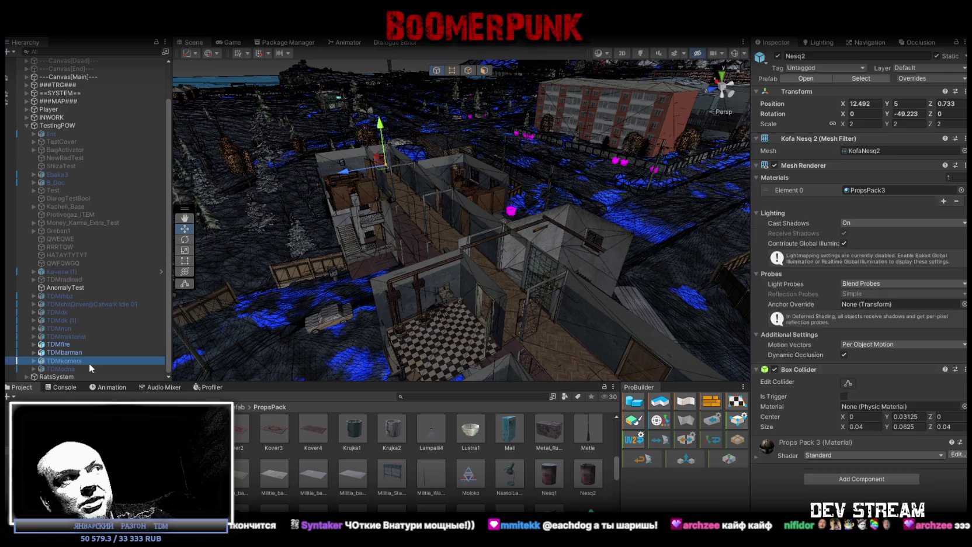
Enable then disable TDMkomers, and fly down the corridor to the windowsill can
click(778, 56)
click(778, 56)
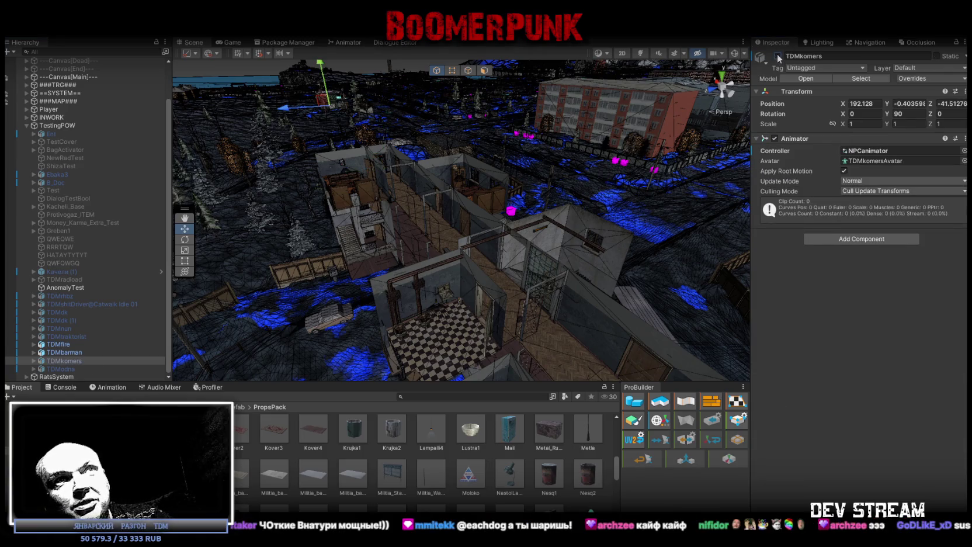
mouse_move(425, 149)
mouse_down()
mouse_move(397, 142)
mouse_move(361, 108)
mouse_up()
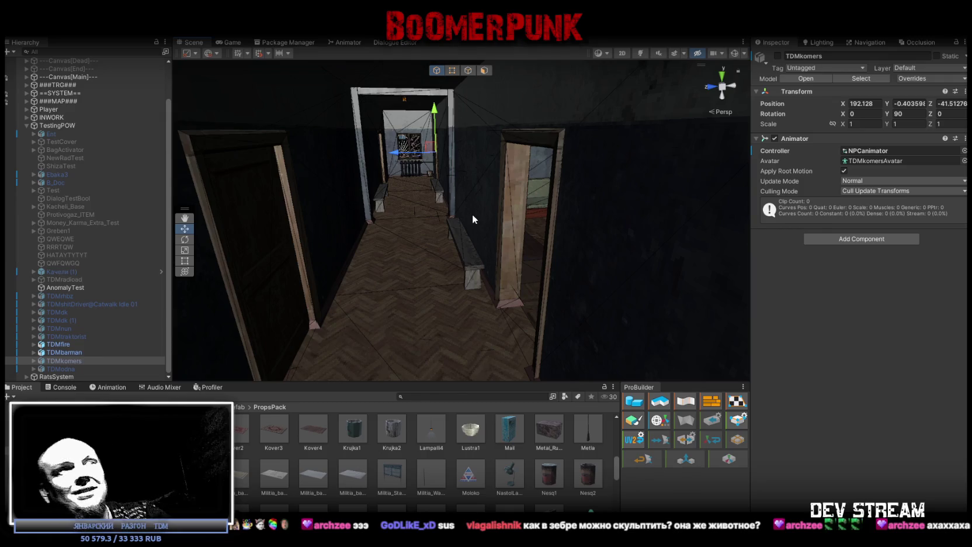
mouse_move(473, 215)
mouse_down()
mouse_move(484, 212)
mouse_move(477, 227)
mouse_move(484, 222)
mouse_up()
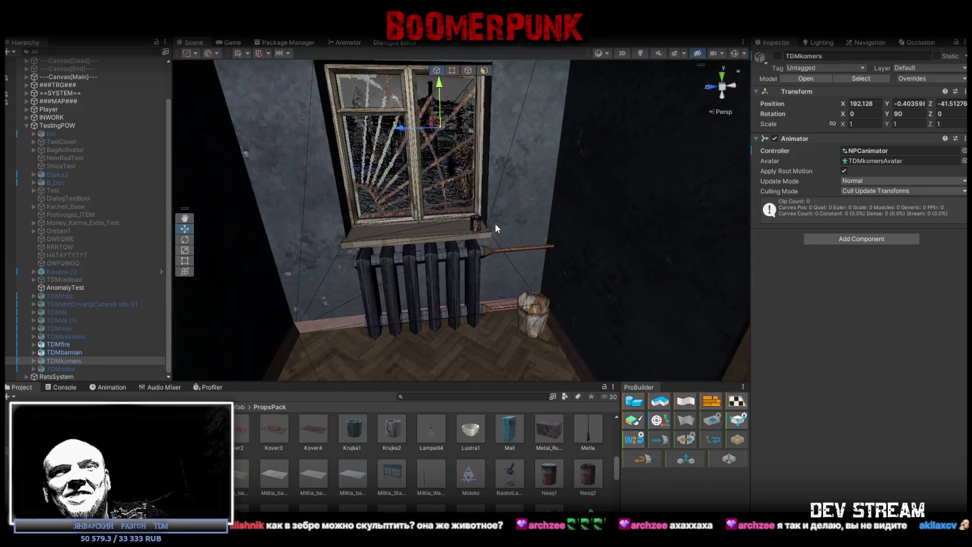
drag(496, 225, 455, 250)
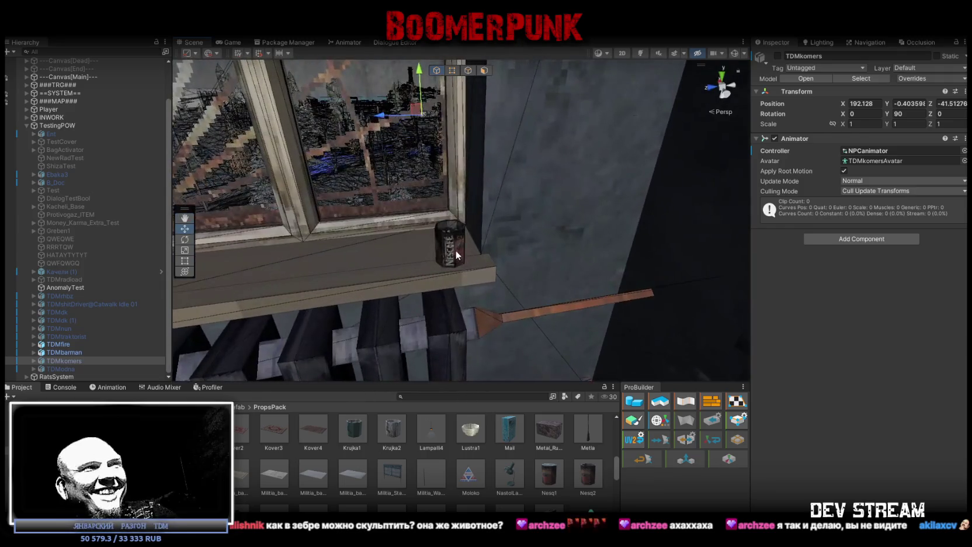
Frame the Nescafe can and nudge it along the sill to X 12.518, Z 0.816
click(455, 250)
key(f)
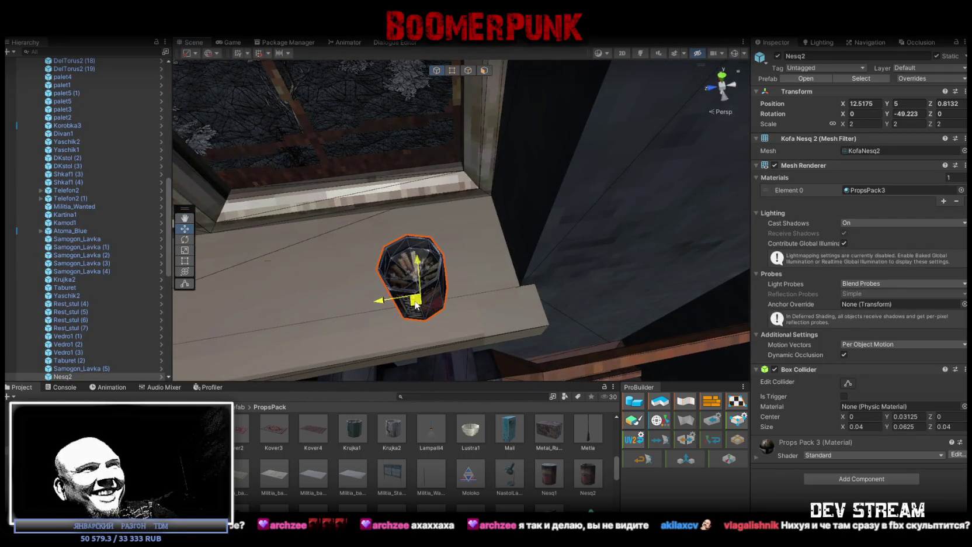
drag(416, 302, 419, 301)
scroll(517, 292, down, 10)
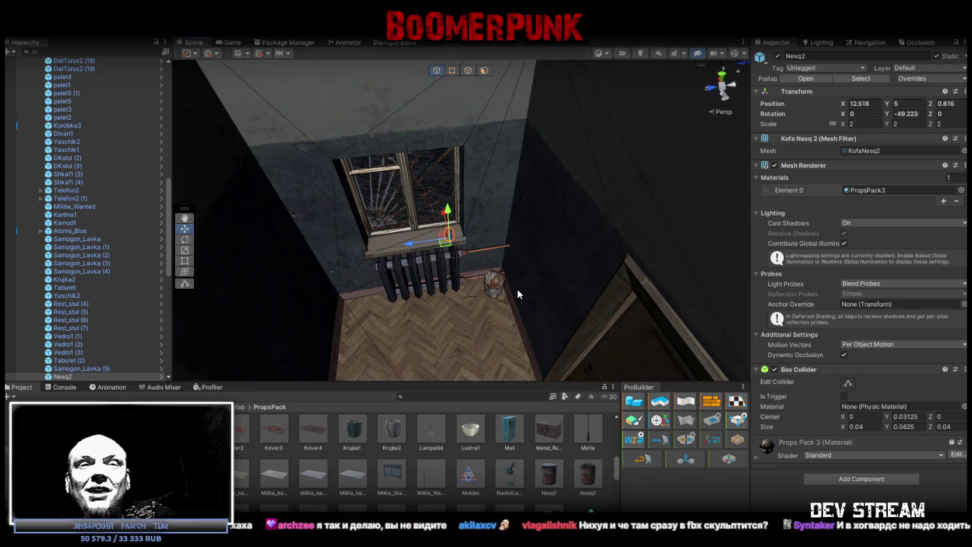
scroll(517, 289, down, 5)
mouse_move(517, 289)
mouse_down()
mouse_move(549, 231)
mouse_move(513, 242)
mouse_move(474, 221)
mouse_move(503, 221)
mouse_move(498, 212)
mouse_move(552, 281)
mouse_move(592, 296)
mouse_up()
scroll(517, 240, up, 6)
scroll(498, 216, down, 3)
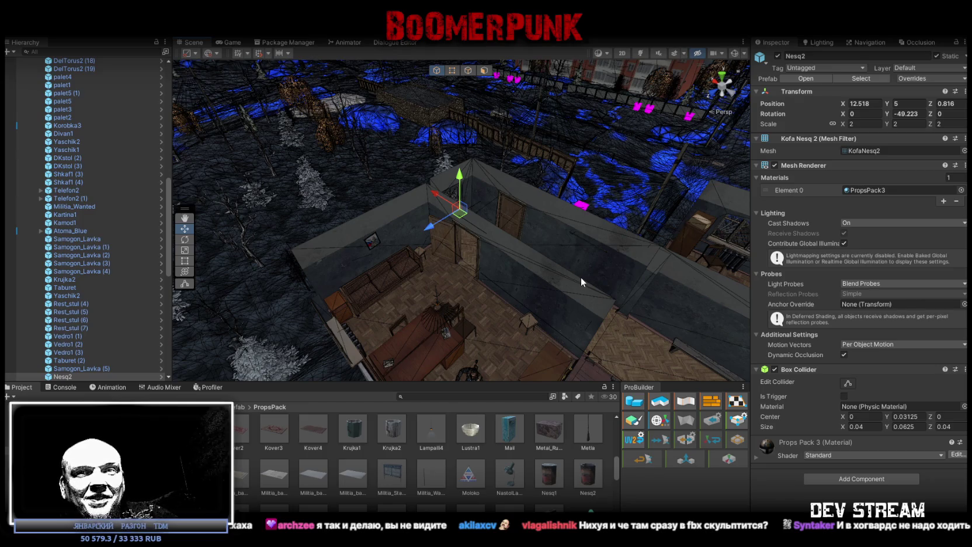
Orbit the Scene view over the rooms from two different angles
mouse_move(574, 271)
mouse_down()
mouse_move(479, 228)
mouse_move(477, 217)
mouse_move(486, 229)
mouse_up()
mouse_move(515, 299)
mouse_down()
mouse_move(655, 303)
mouse_move(716, 190)
mouse_up()
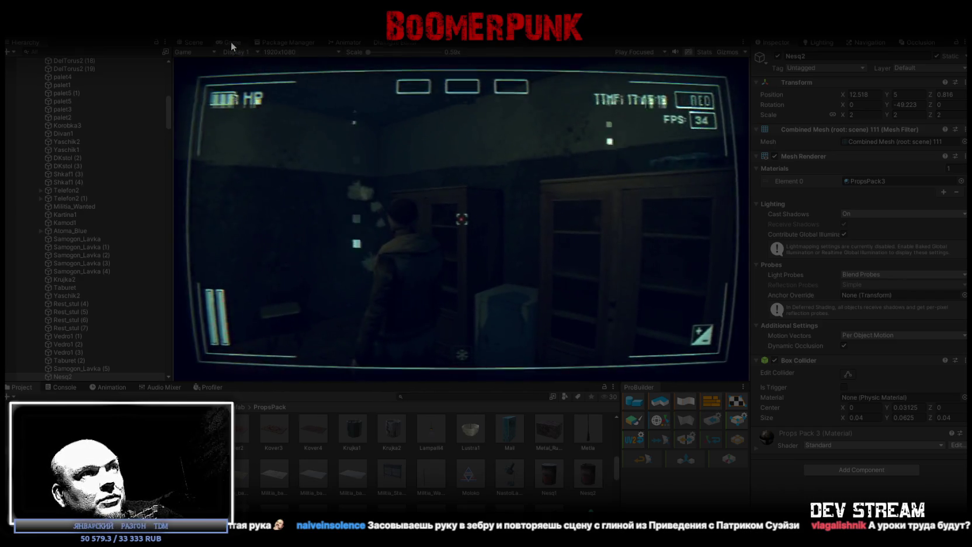
Maximize the Game view and walk the character down the corridor toward the window
key(shift+space)
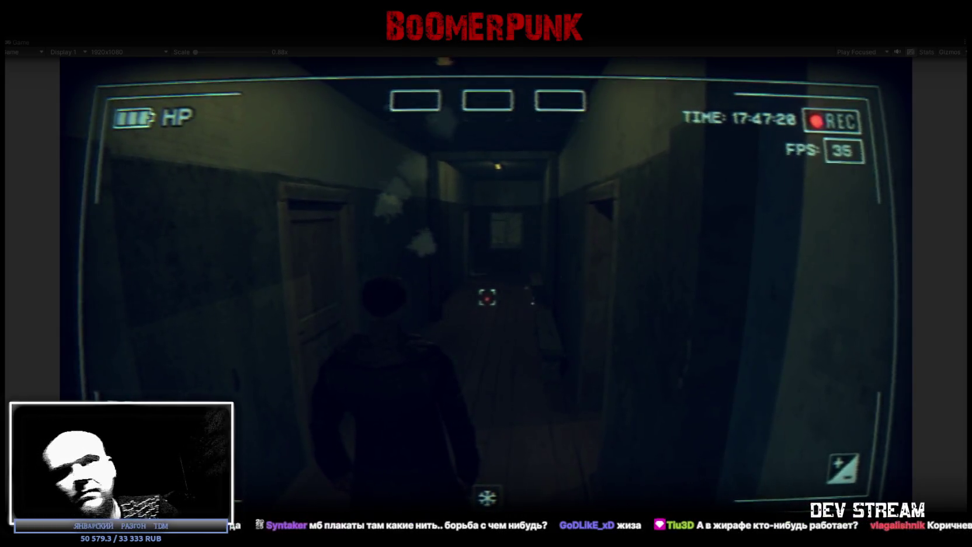
key(w)
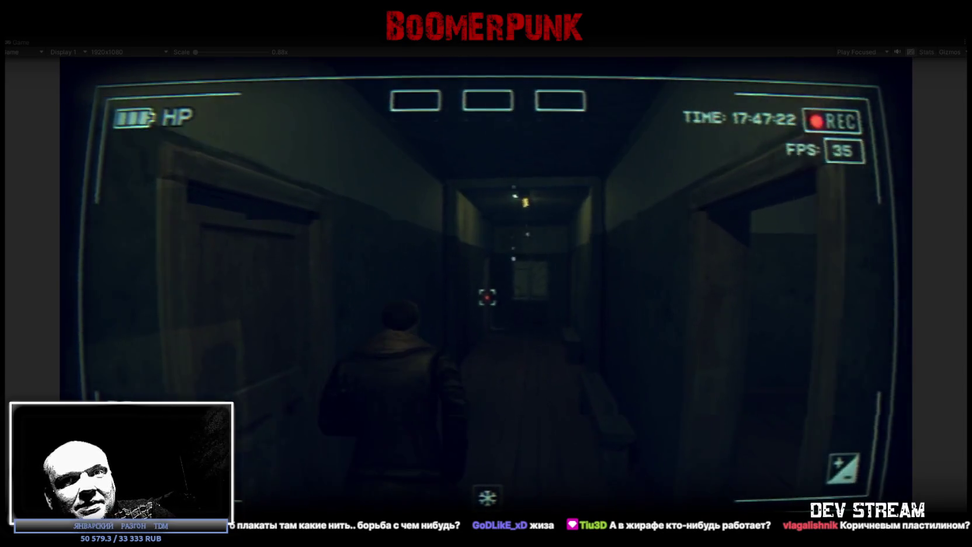
key(w)
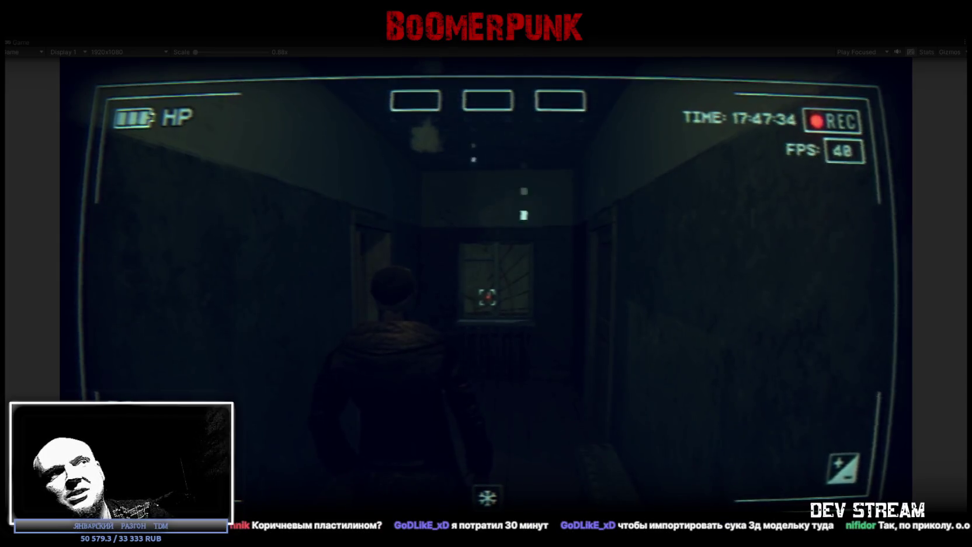
key(w)
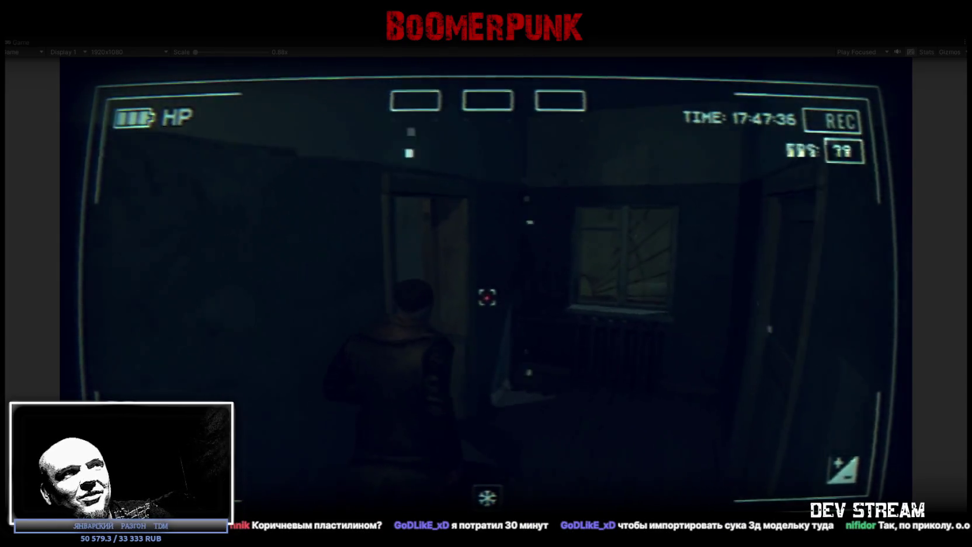
key(w)
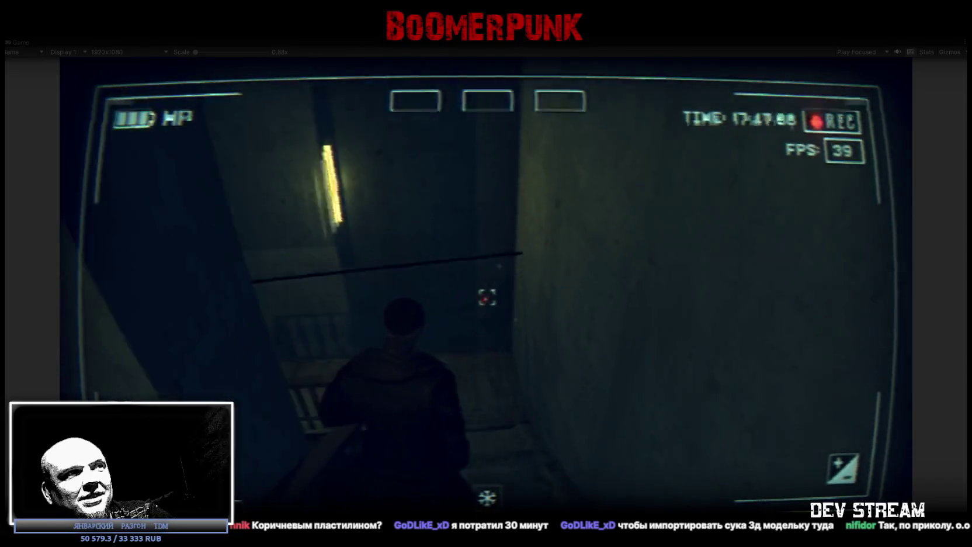
key(w)
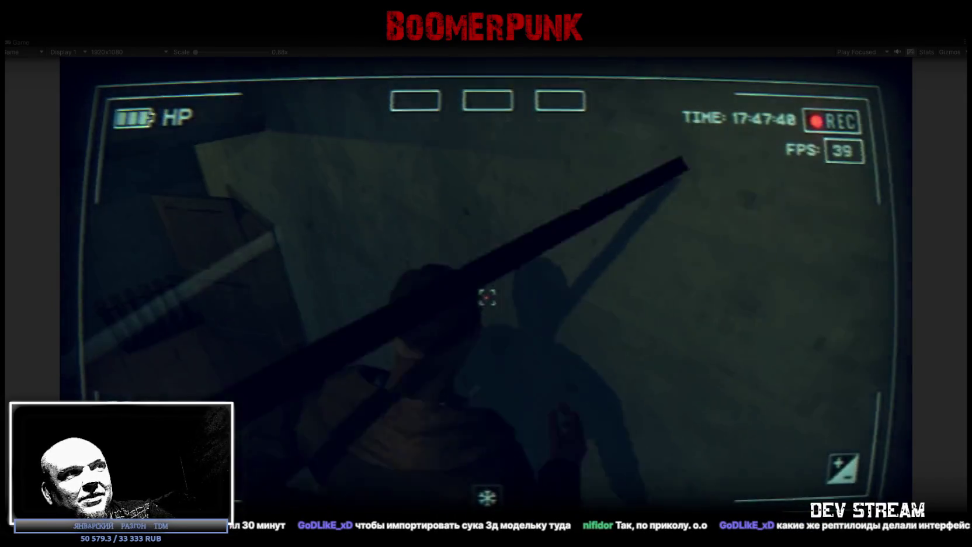
key(w)
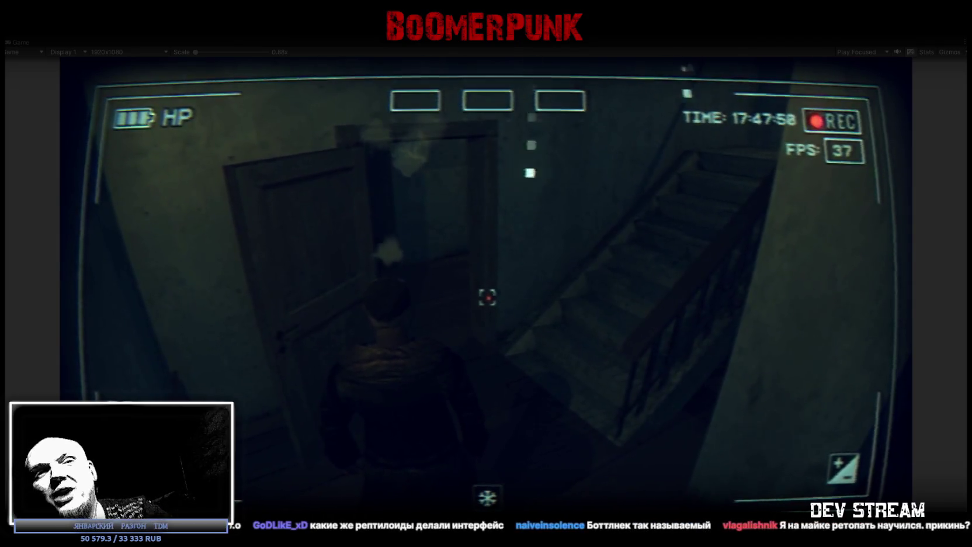
Turn toward the staircase, pass through the doorway and walk to the corridor's end
key(d)
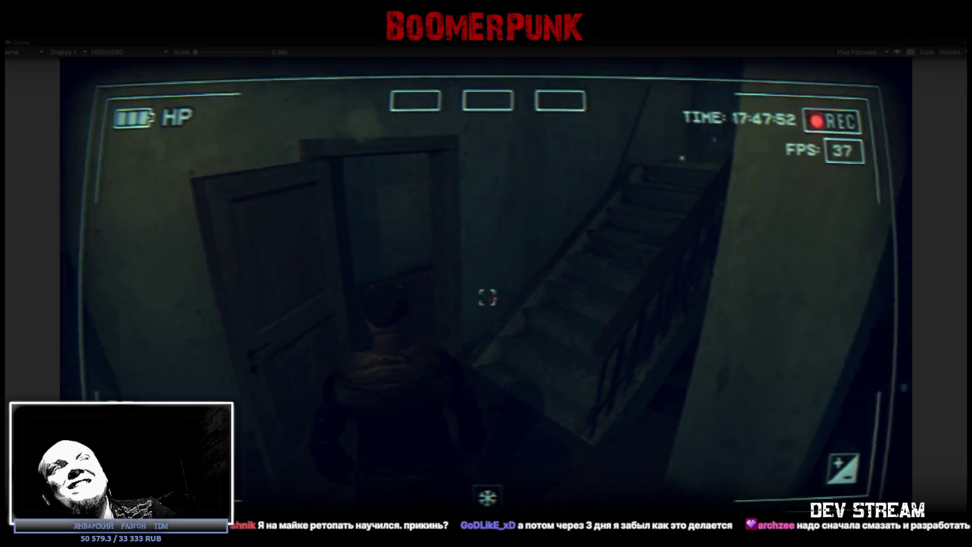
key(w)
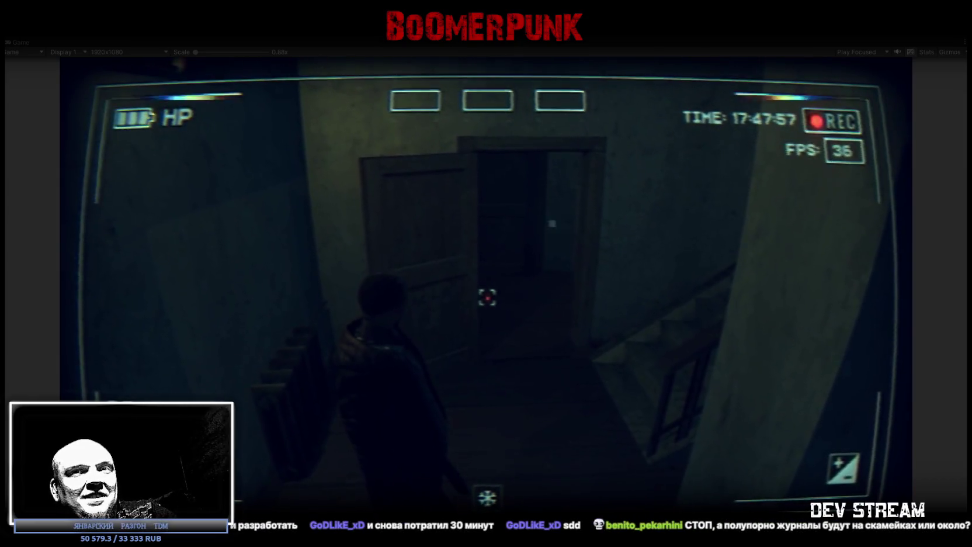
key(d)
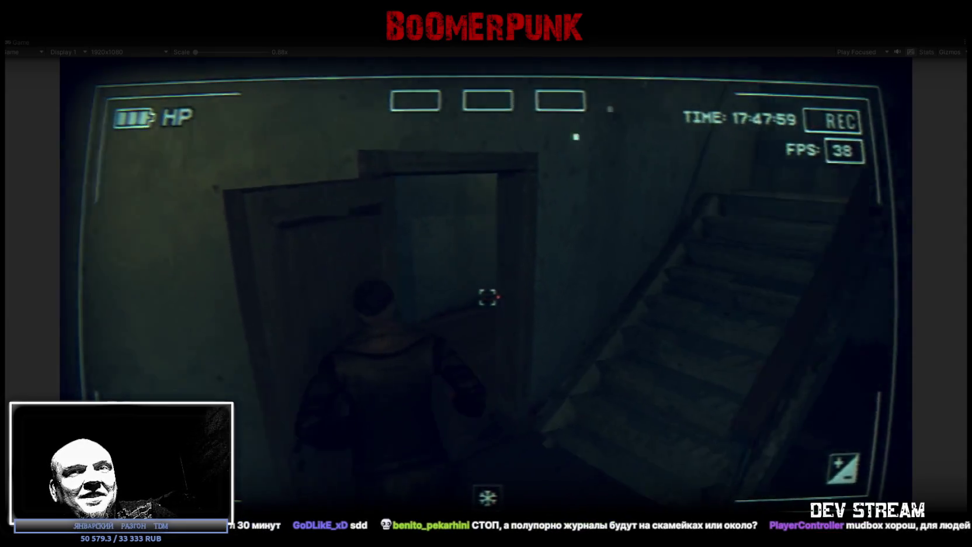
key(a)
key(w)
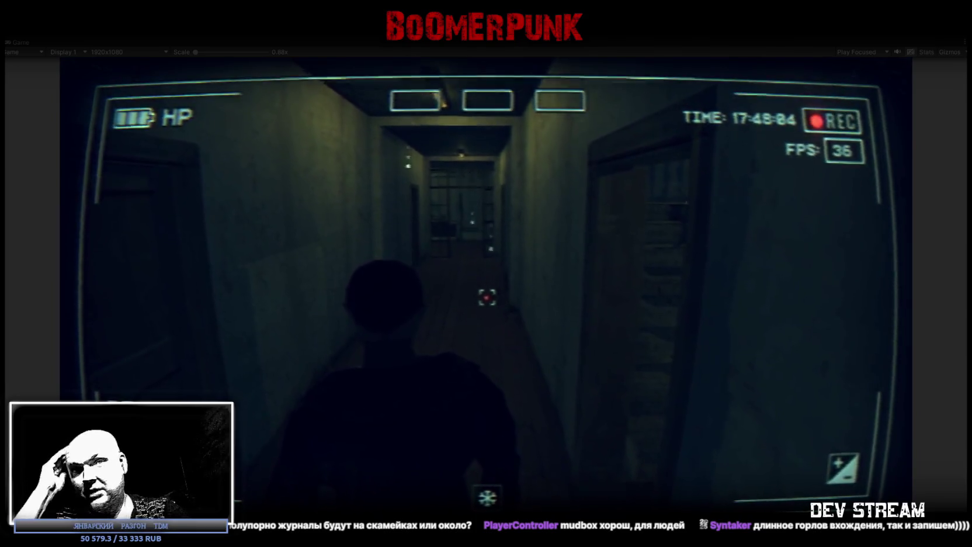
key(w)
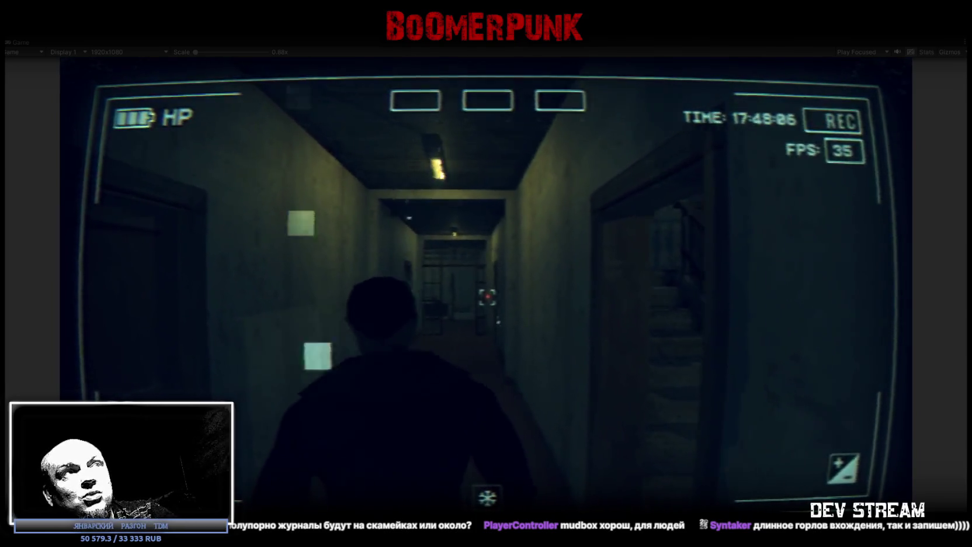
key(w)
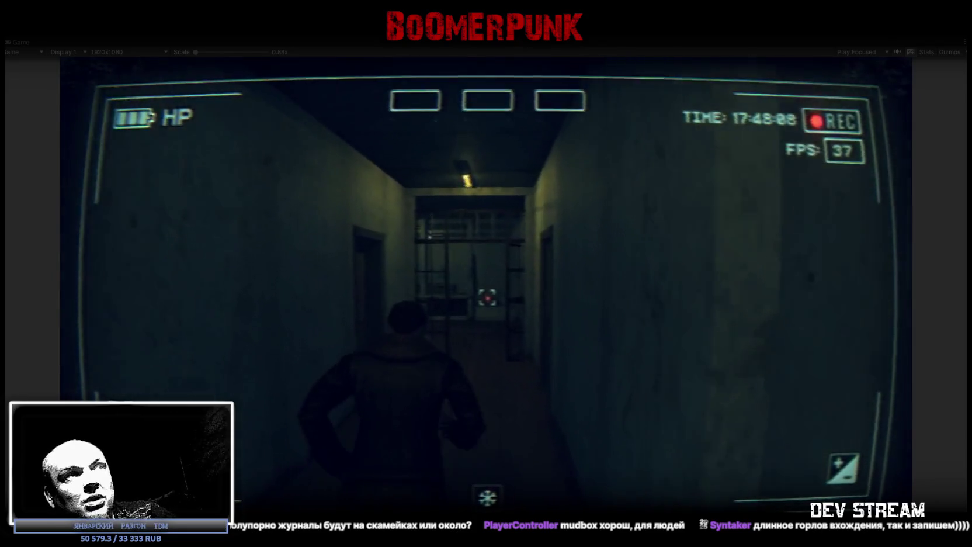
Walk into the bench room up to the benches, then close the pause menu
key(w)
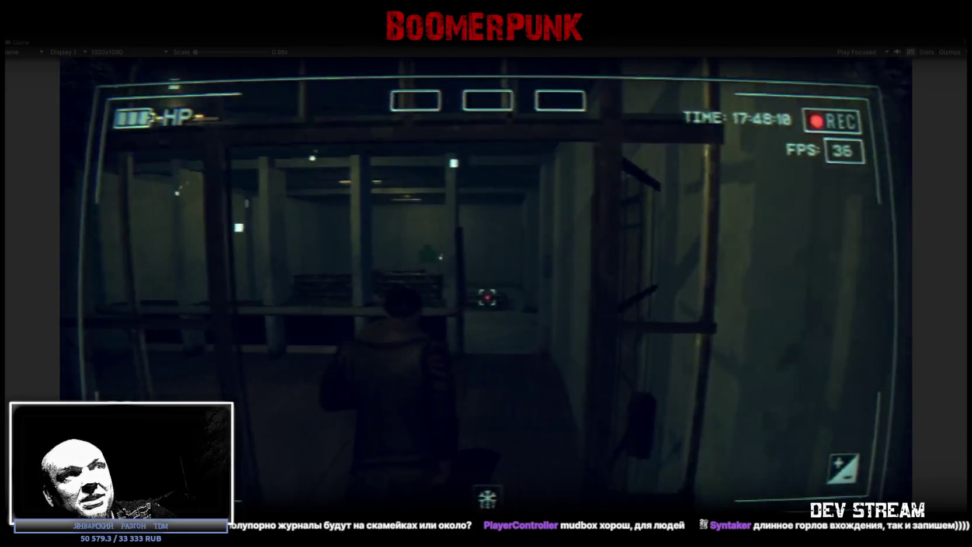
key(w)
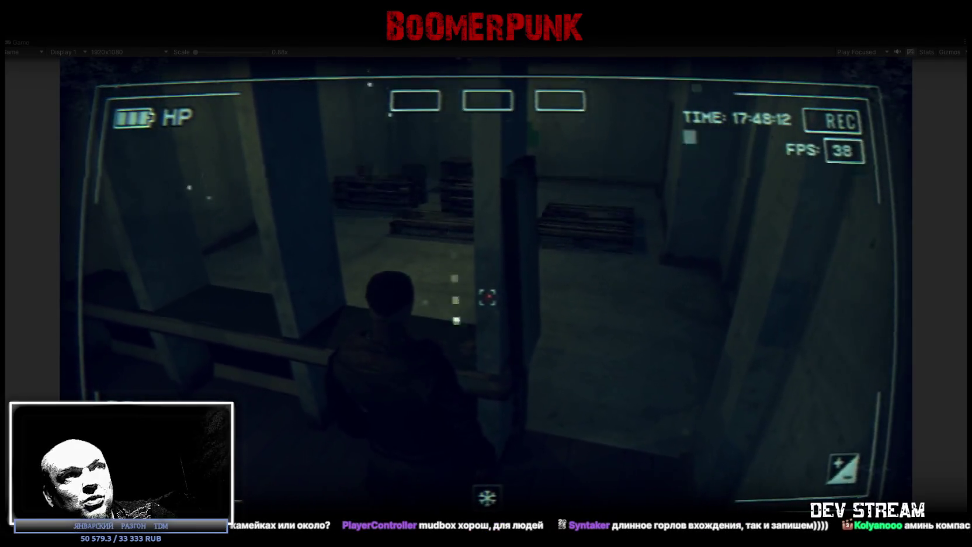
key(w)
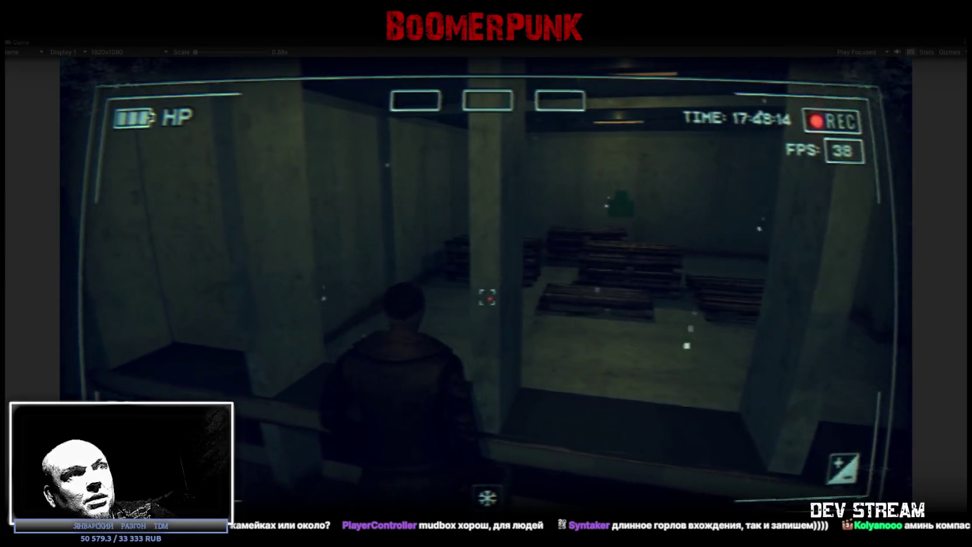
key(w)
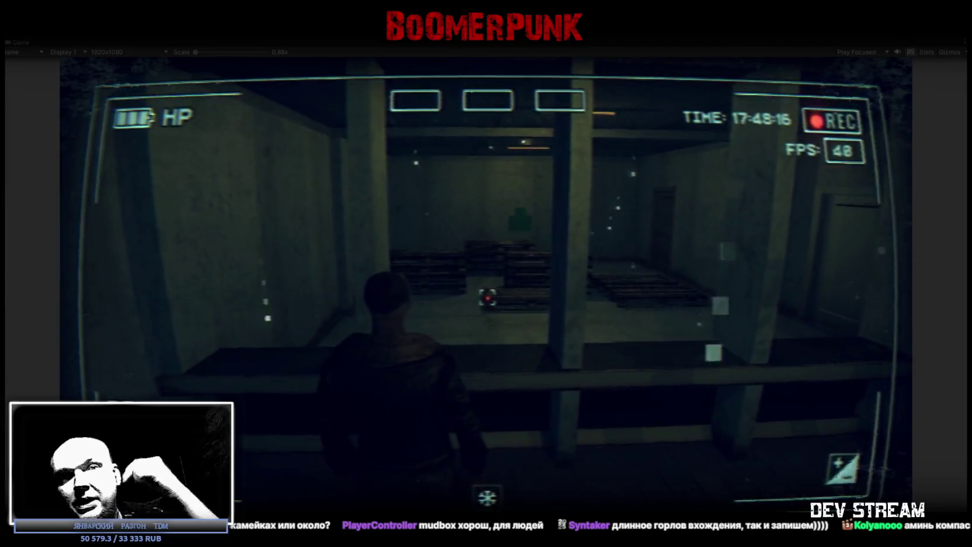
key(w)
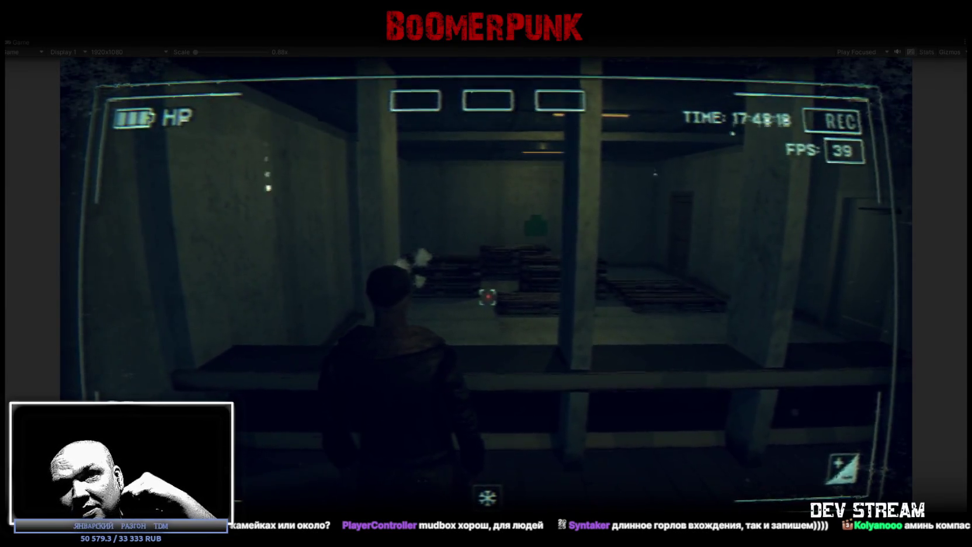
key(w)
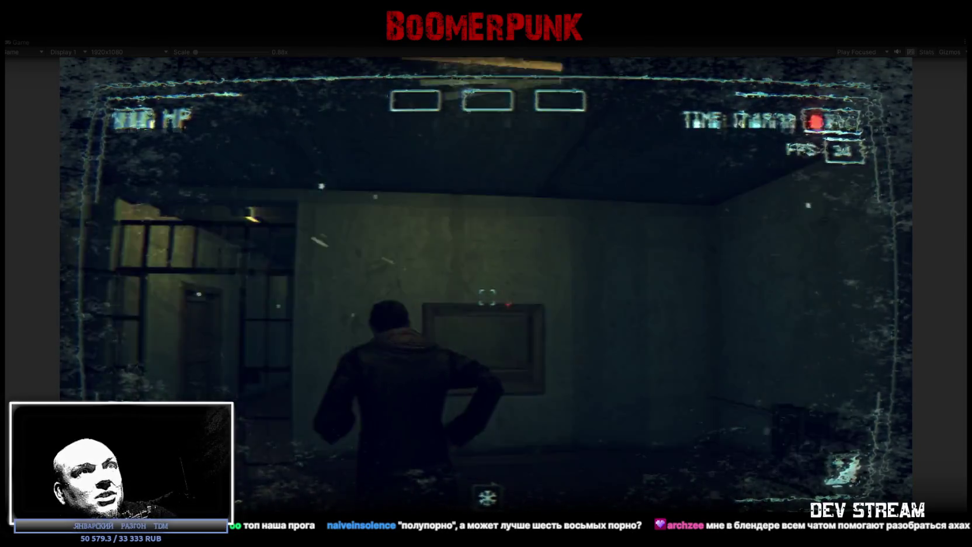
key(Escape)
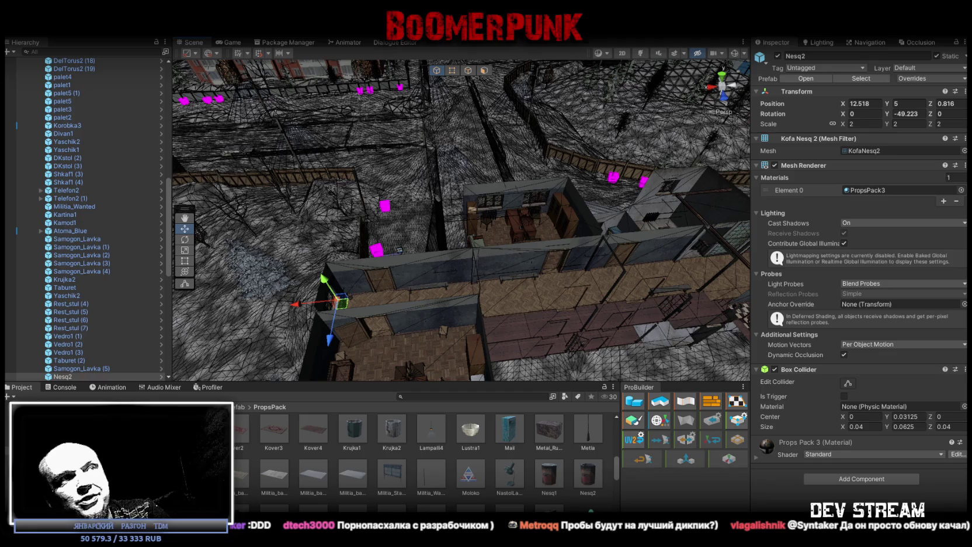
Fly the Scene view in closer over the building from above
mouse_move(543, 278)
mouse_down()
mouse_move(586, 256)
mouse_move(564, 314)
mouse_move(509, 274)
mouse_move(499, 317)
mouse_move(517, 301)
mouse_move(465, 210)
mouse_move(478, 224)
mouse_up()
Delete the benches Samogon_Lavka (2) and Samogon_Lavka (5) from the scene
click(509, 274)
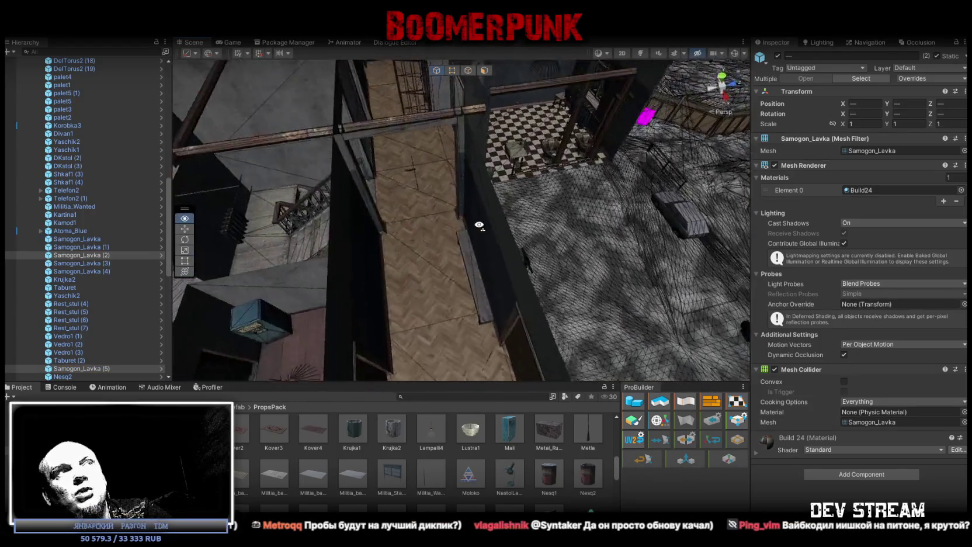
ctrl+click(639, 245)
drag(775, 270, 582, 249)
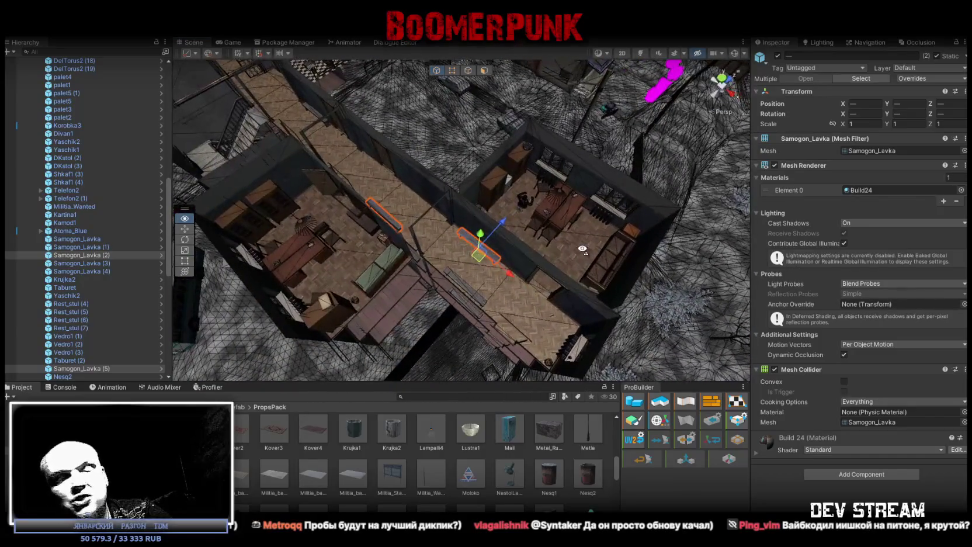
key(Delete)
mouse_move(508, 226)
mouse_down()
mouse_move(401, 158)
mouse_move(405, 117)
mouse_move(411, 143)
mouse_move(499, 210)
mouse_move(686, 228)
mouse_move(622, 173)
mouse_move(365, 170)
mouse_move(330, 252)
mouse_move(383, 265)
mouse_move(636, 242)
mouse_move(553, 146)
mouse_move(434, 208)
mouse_move(441, 246)
mouse_up()
Delete the bench Samogon_Lavka, leaving Samogon_Lavka (1) in place
click(336, 269)
click(454, 253)
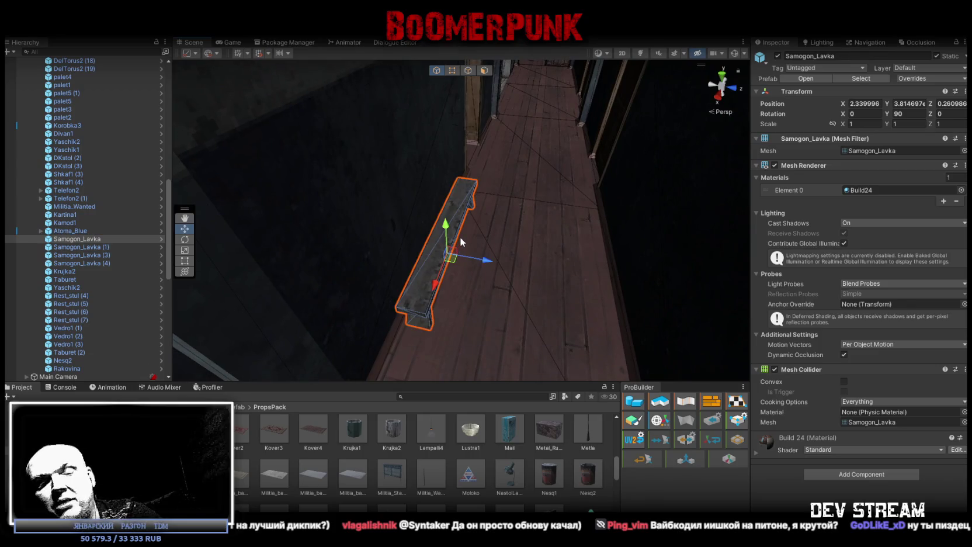
key(Delete)
mouse_move(476, 227)
mouse_down()
mouse_move(518, 222)
mouse_move(506, 174)
mouse_up()
mouse_move(524, 206)
mouse_down()
mouse_move(611, 265)
mouse_move(440, 236)
mouse_move(561, 238)
mouse_up()
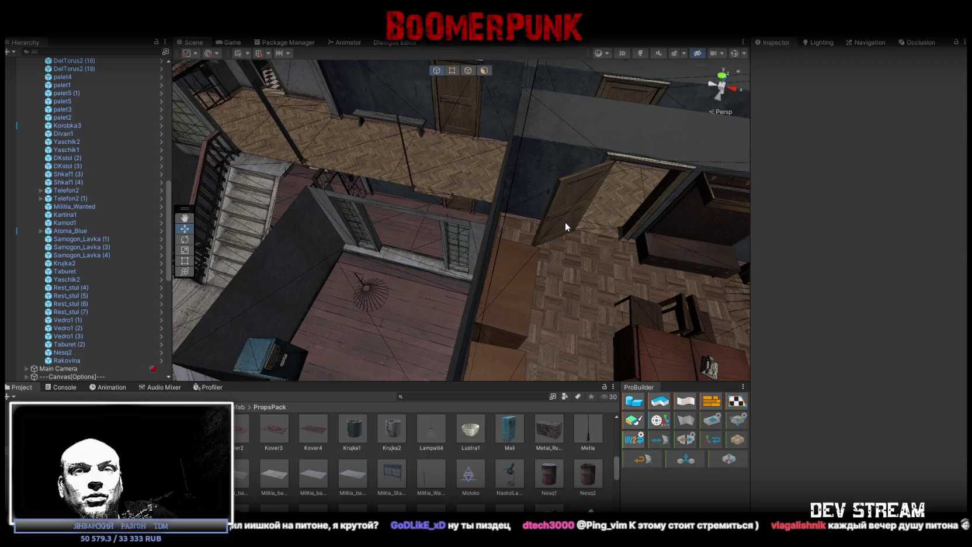
Fly down the corridor to the end windowsill and select the Nesq2 can above the radiator
drag(505, 80, 465, 206)
key(w)
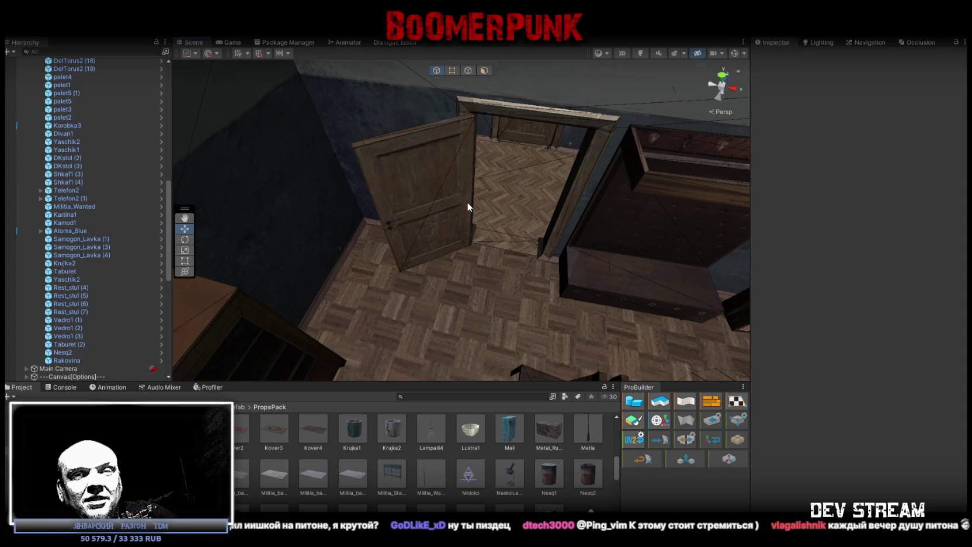
mouse_move(458, 185)
mouse_down()
mouse_move(445, 194)
mouse_move(585, 155)
mouse_up()
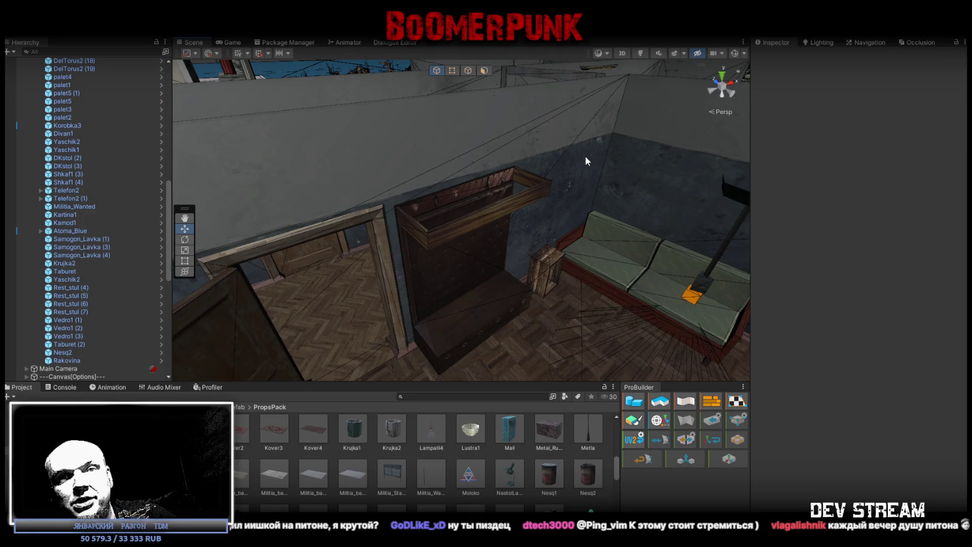
mouse_move(584, 155)
mouse_down()
mouse_move(596, 156)
mouse_move(645, 220)
mouse_move(678, 189)
mouse_move(512, 169)
mouse_up()
key(w)
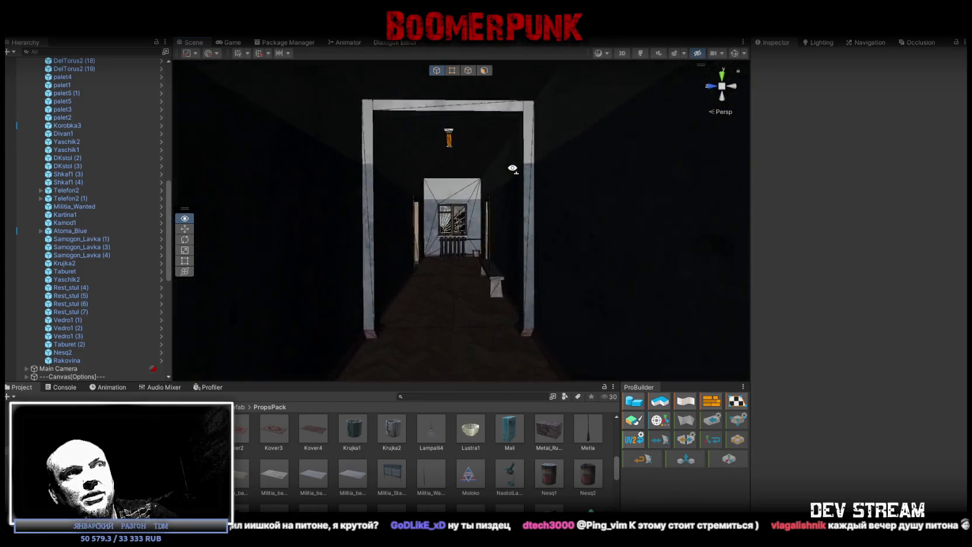
drag(507, 168, 426, 261)
click(433, 258)
mouse_move(483, 243)
mouse_down()
mouse_move(553, 280)
mouse_move(554, 271)
mouse_move(542, 345)
mouse_move(398, 275)
mouse_move(434, 337)
mouse_move(506, 310)
mouse_up()
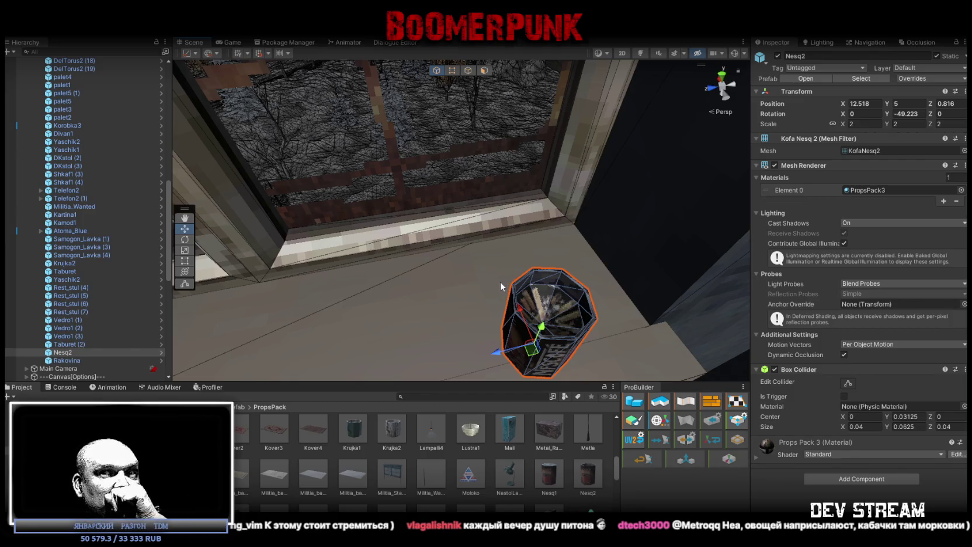
Frame the Nesq2 can and view it from above to check its placement on the sill
mouse_move(498, 282)
mouse_down()
mouse_move(511, 260)
mouse_move(479, 245)
mouse_move(536, 224)
mouse_up()
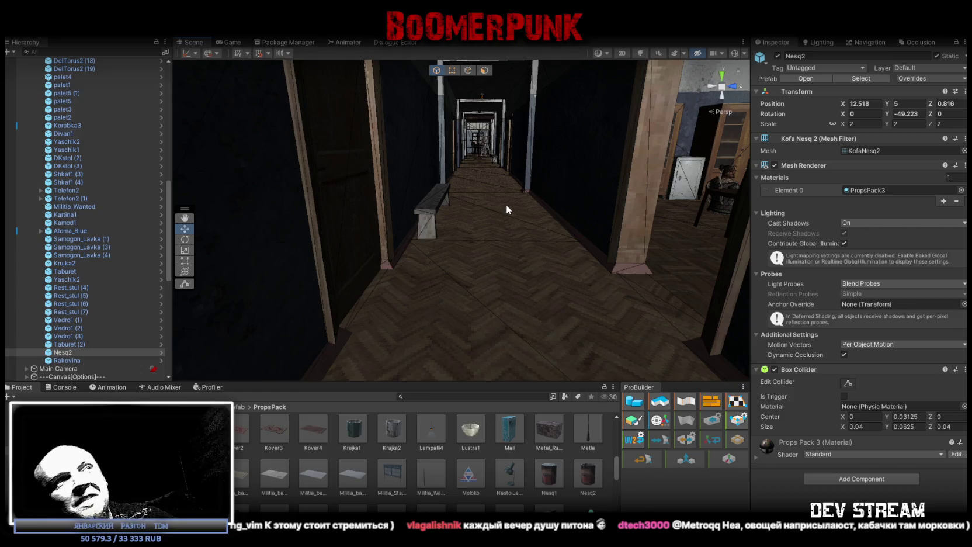
key(f)
drag(424, 322, 418, 339)
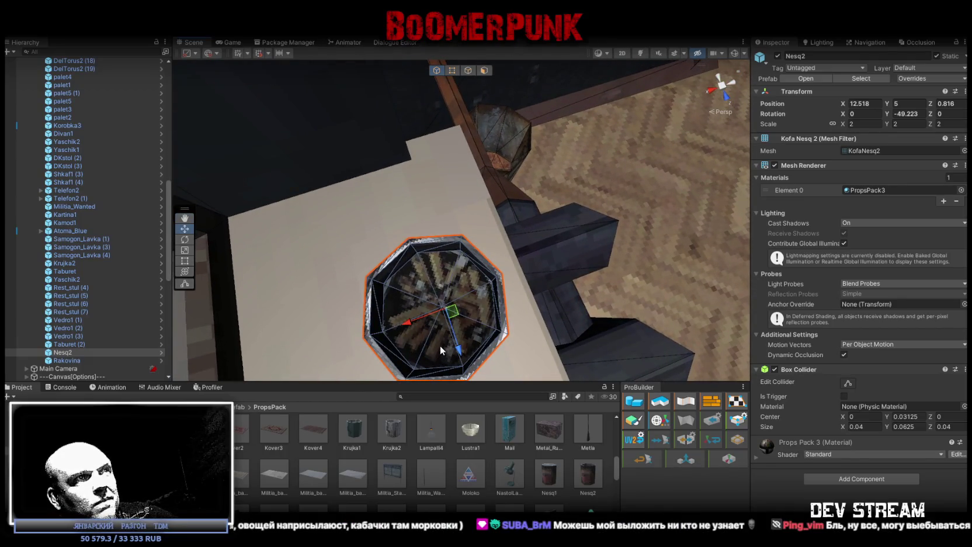
Select the corridor bench Samogon_Lavka (3) from a ground-level view
drag(570, 270, 526, 173)
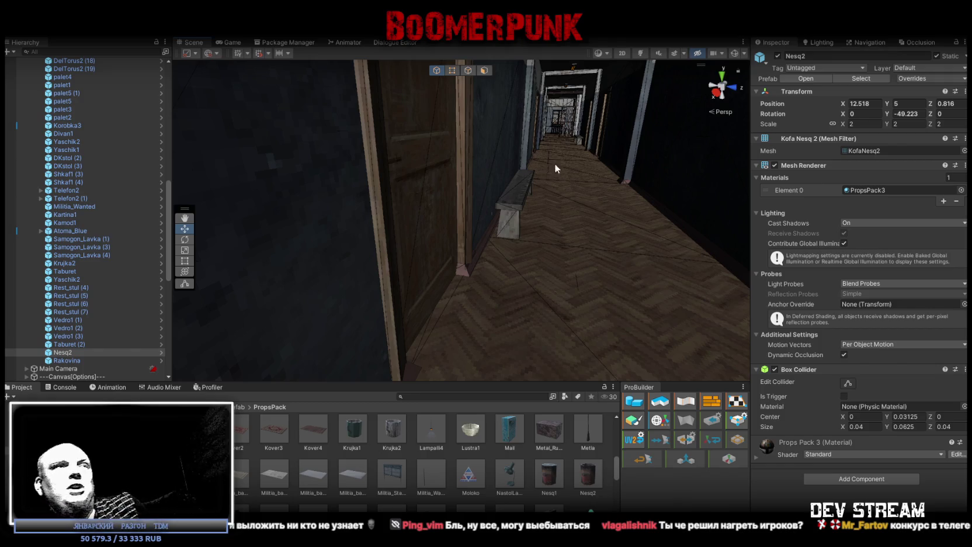
click(529, 188)
drag(574, 256, 599, 232)
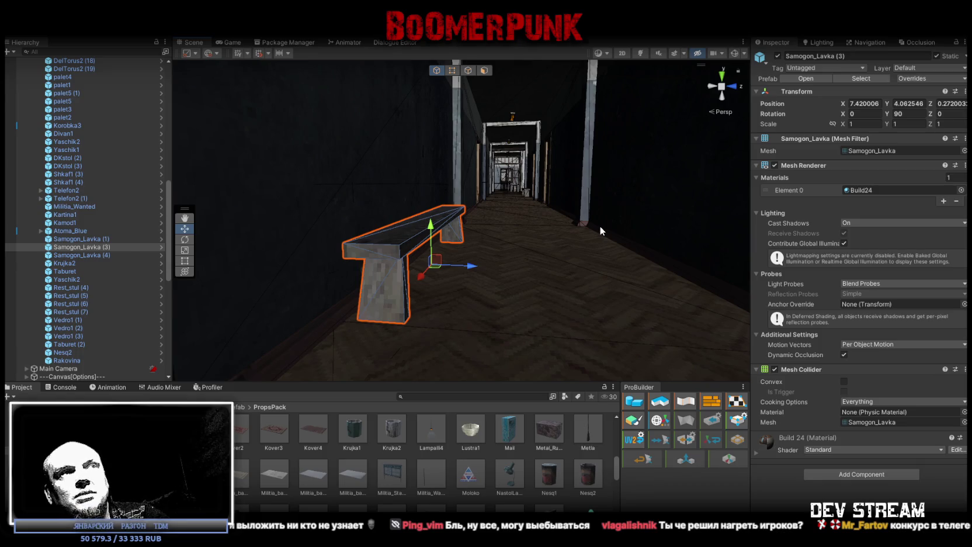
Slide bench Samogon_Lavka (3) along the X axis to position 7.84
mouse_move(604, 237)
mouse_down()
mouse_move(520, 269)
mouse_move(326, 294)
mouse_move(572, 280)
mouse_move(575, 300)
mouse_up()
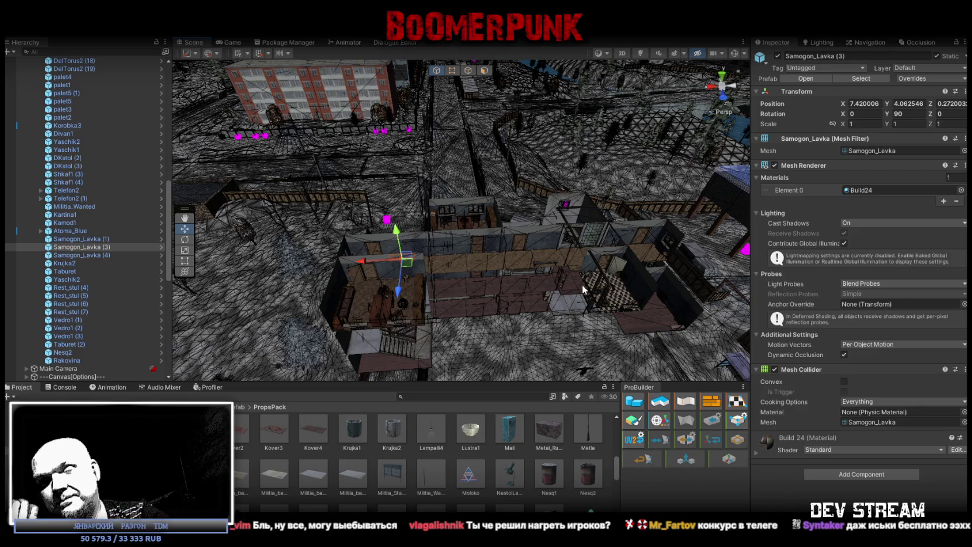
scroll(630, 292, up, 5)
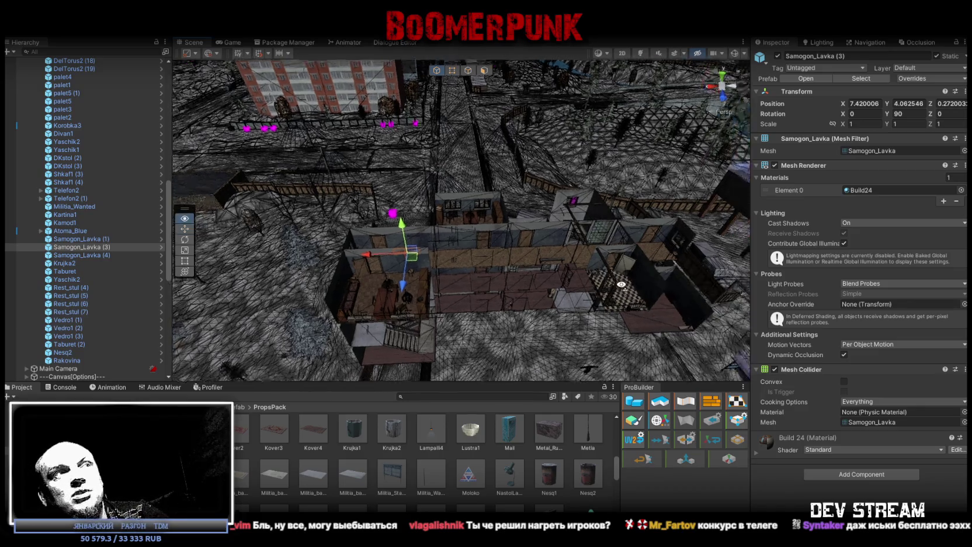
drag(634, 302, 652, 305)
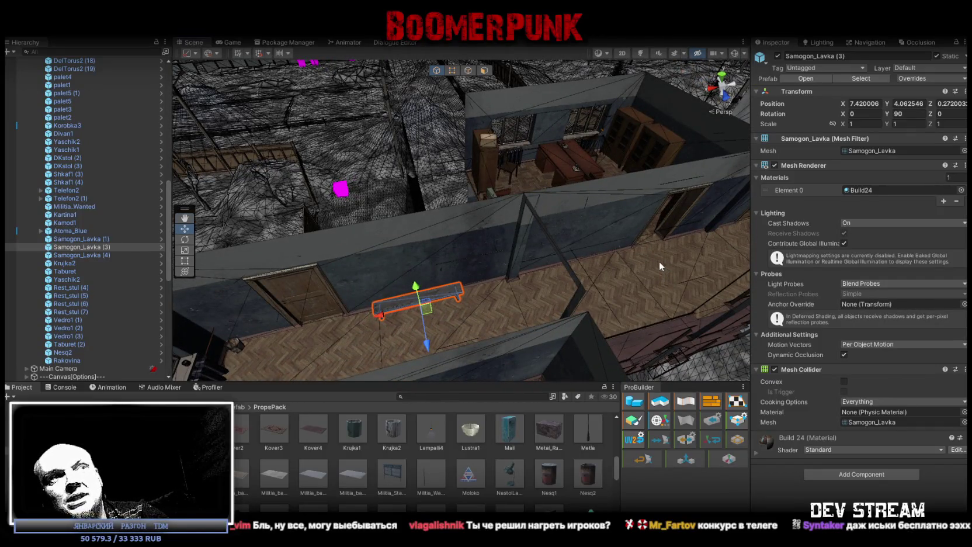
drag(388, 312, 365, 315)
drag(516, 313, 551, 309)
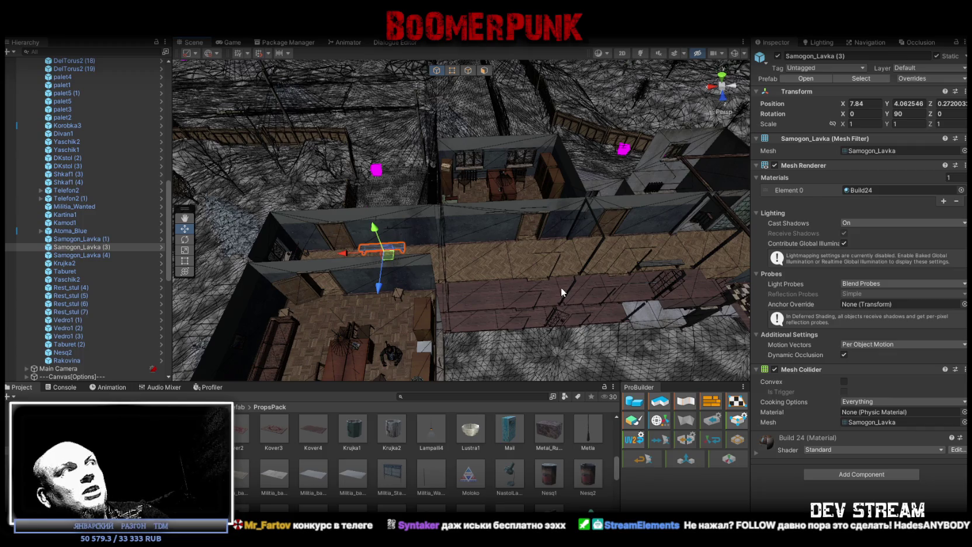
scroll(104, 222, up, 10)
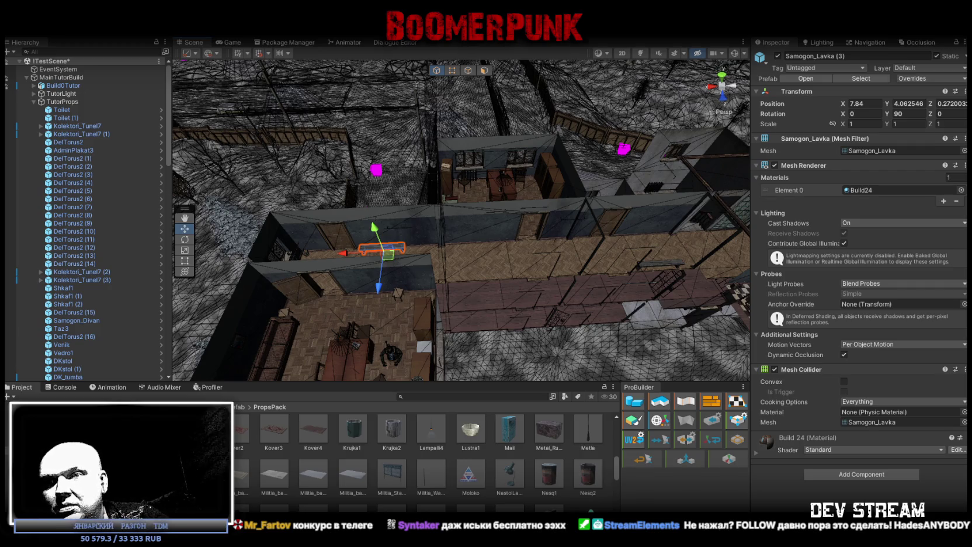
Save TestScene with the moved bench
mouse_move(496, 226)
mouse_down()
mouse_move(482, 198)
mouse_move(492, 200)
mouse_up()
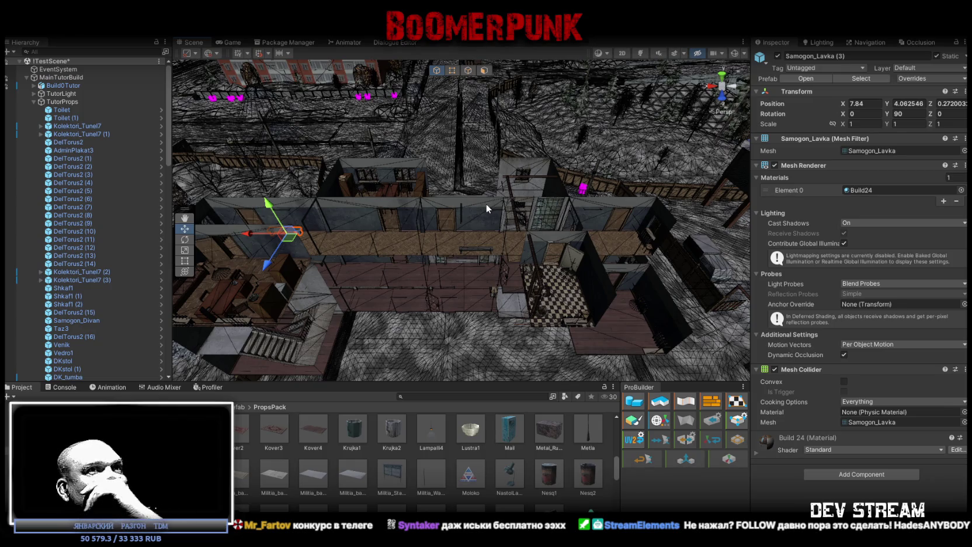
drag(574, 286, 590, 239)
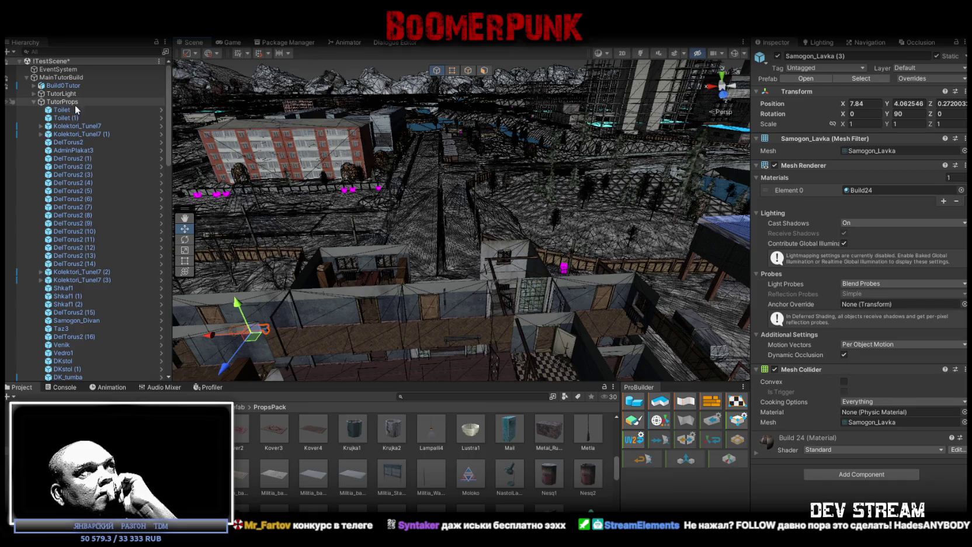
mouse_move(319, 165)
mouse_down()
mouse_move(362, 175)
mouse_move(432, 220)
mouse_move(454, 205)
mouse_up()
key(ctrl+s)
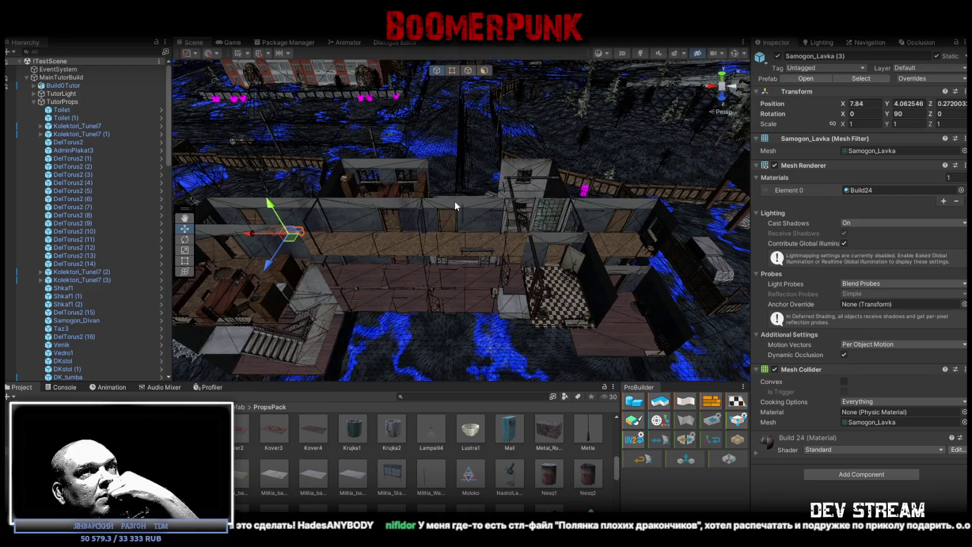
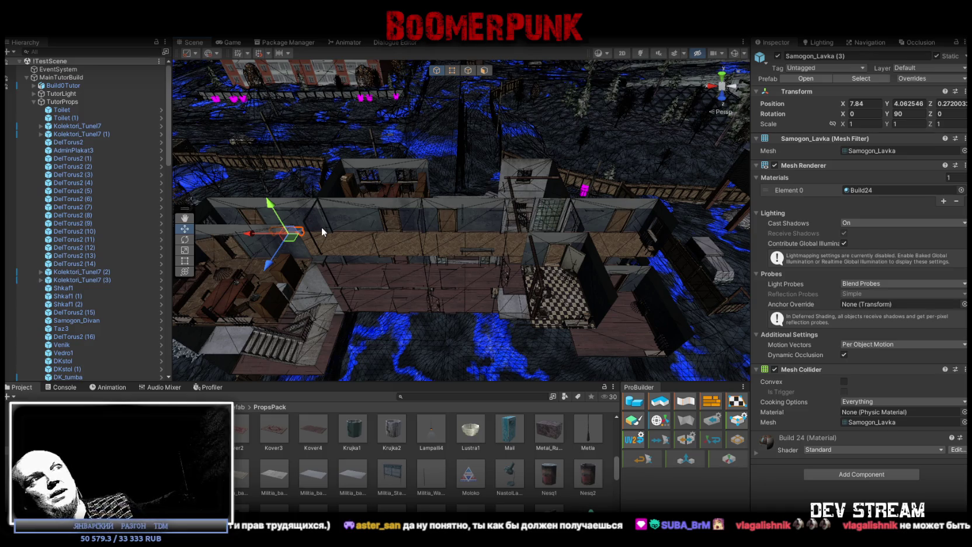
Orbit the Scene view to see the TestScene tutorial rooms from another angle
mouse_move(552, 221)
mouse_down()
mouse_move(599, 223)
mouse_move(475, 148)
mouse_move(641, 200)
mouse_move(501, 240)
mouse_move(352, 176)
mouse_move(590, 198)
mouse_move(597, 232)
mouse_move(605, 226)
mouse_up()
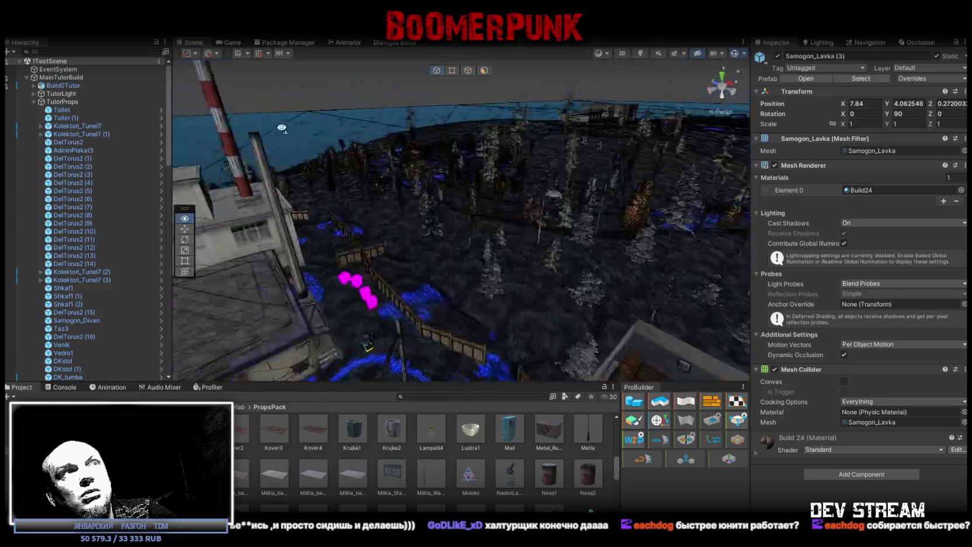
Orbit the Scene view toward the apartment blocks, tractor waypoints and distant mountains
mouse_move(281, 127)
mouse_down()
mouse_move(646, 122)
mouse_move(747, 213)
mouse_move(521, 159)
mouse_move(760, 70)
mouse_up()
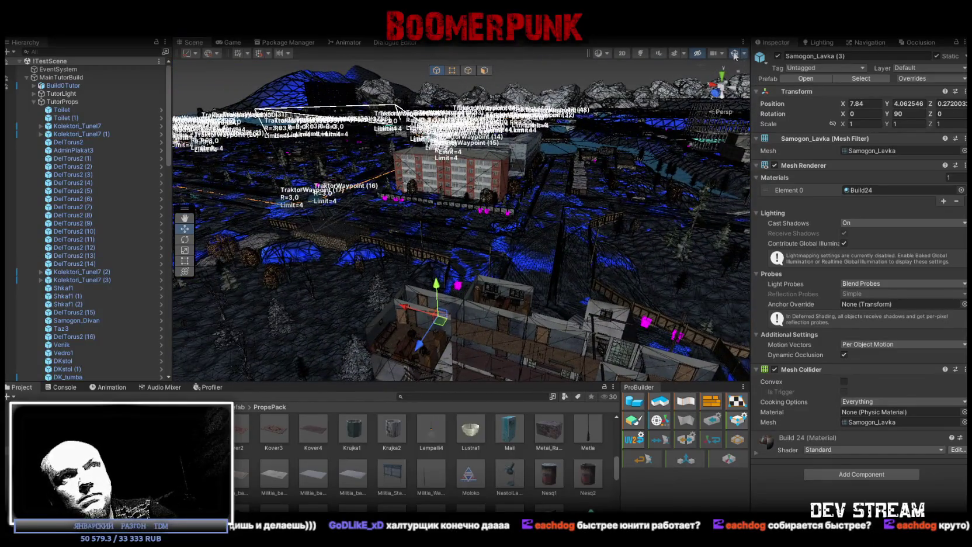
Orbit the Scene view down to settle over the building holding the Samogon_Lavka prop
drag(449, 274, 465, 291)
drag(462, 291, 480, 237)
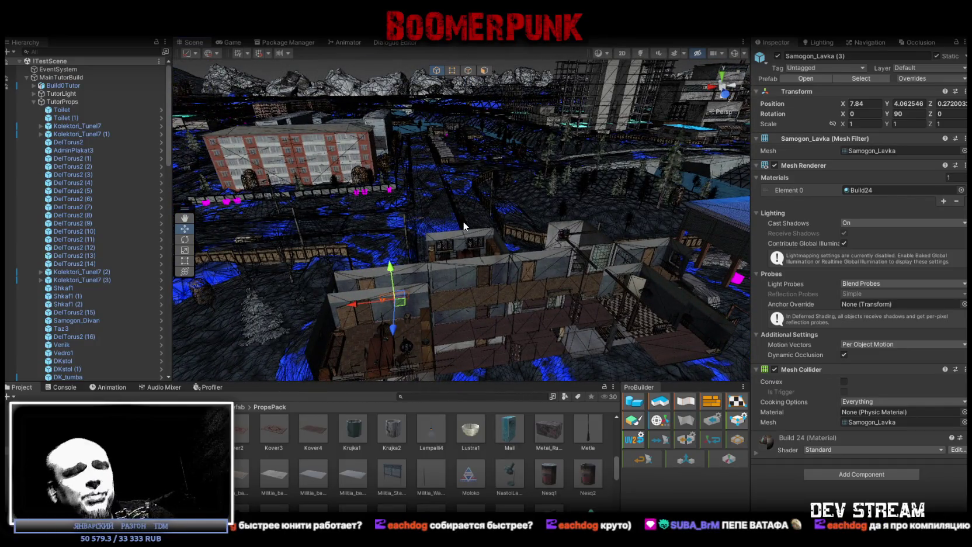
drag(451, 226, 536, 292)
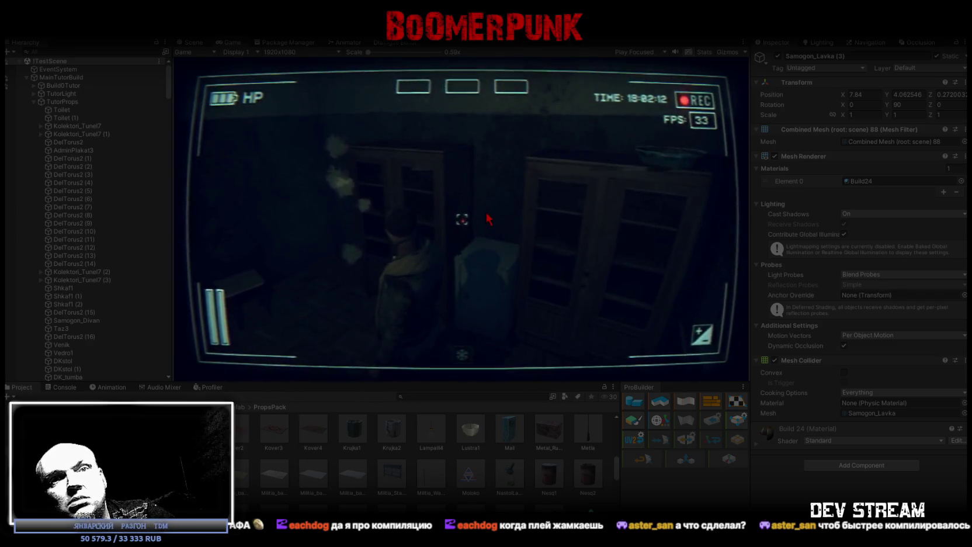
Look around the room in the camcorder game view, free the cursor, and exit Play mode with Ctrl+P
click(504, 210)
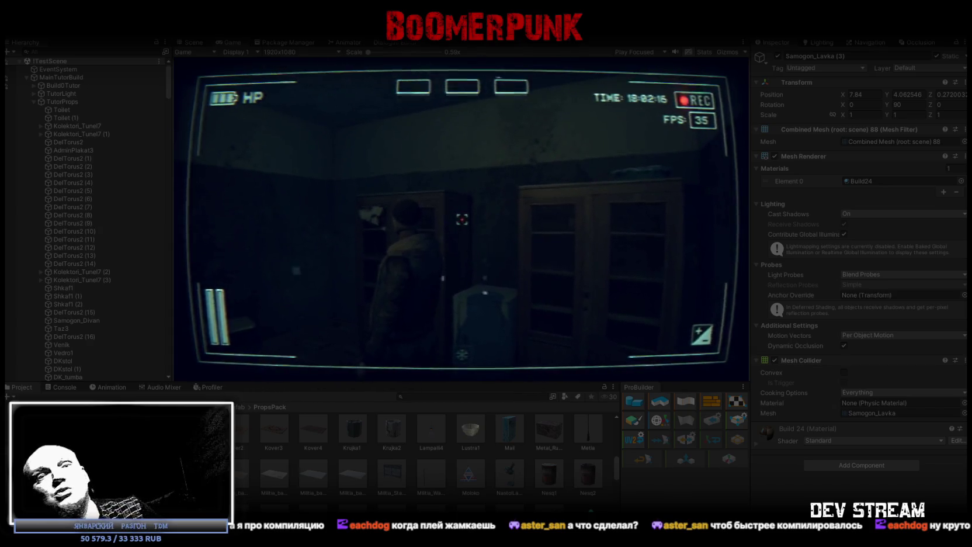
key(Escape)
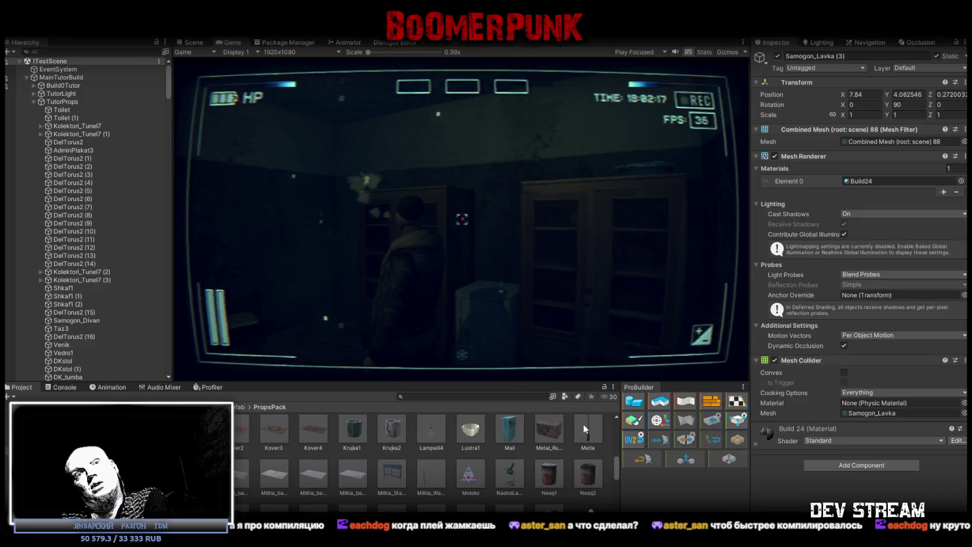
key(ctrl+p)
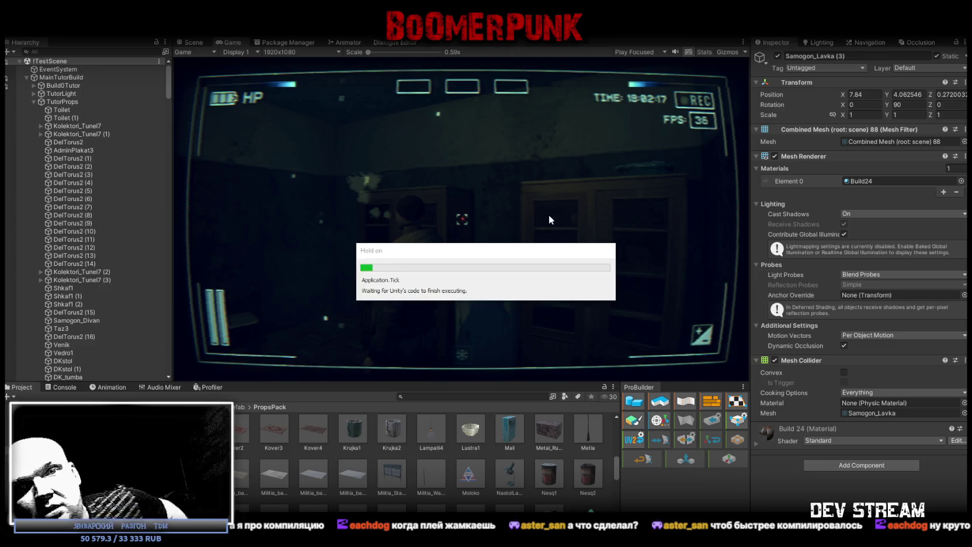